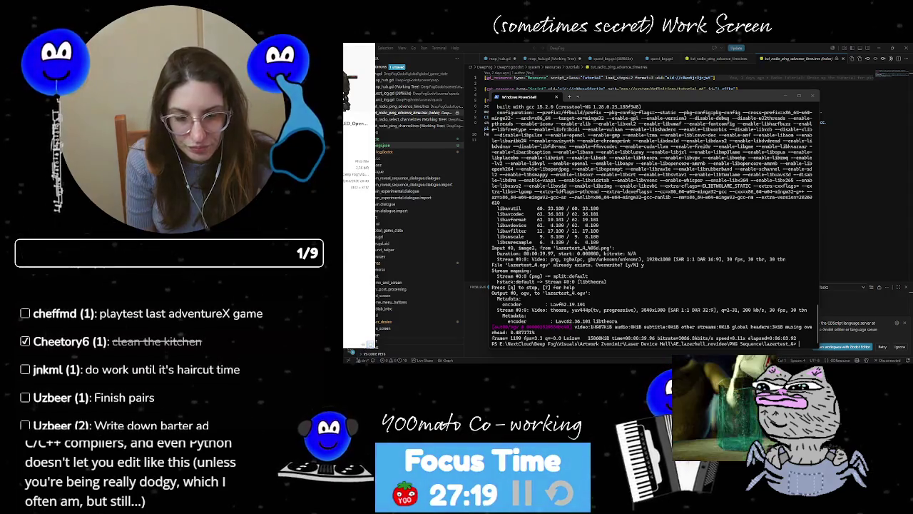
Step: Leave the finished PowerShell encode and return to the Godot editor showing laser_device.tscn
{"action": "key", "text": "alt+Tab"}
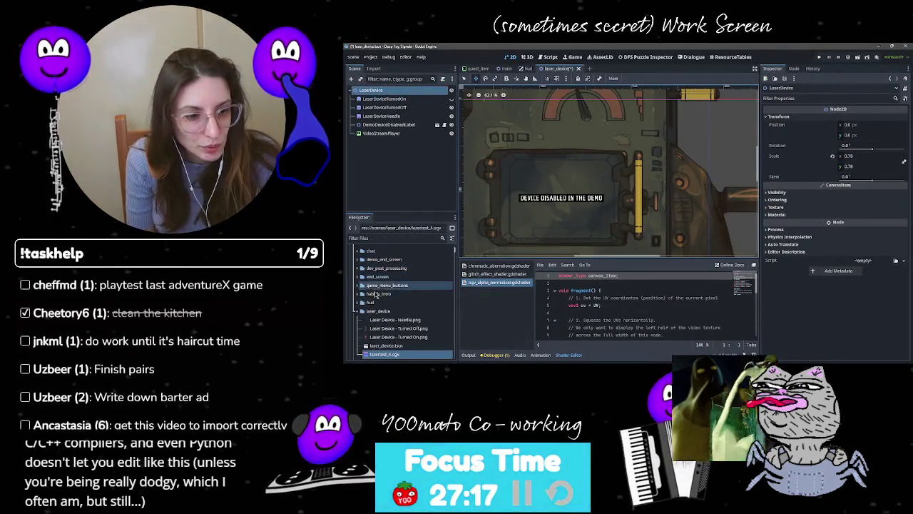
Step: Add DRILLED_OpenDoor.png from the laser_device folder as a sprite, hide LaserDeviceTurnedOff, and position it
{"action": "left_click", "coordinate": [364, 311]}
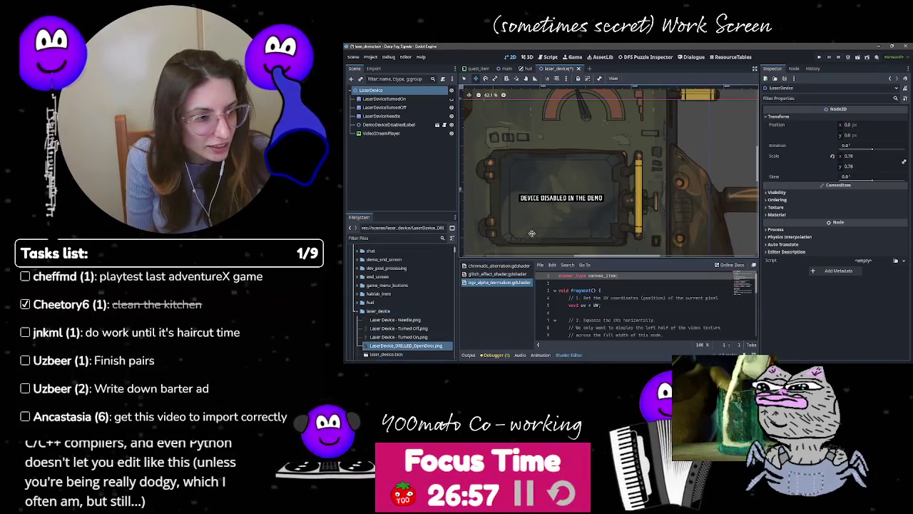
{"action": "scroll", "coordinate": [538, 228], "scroll_direction": "down", "scroll_amount": 3}
{"action": "scroll", "coordinate": [537, 229], "scroll_direction": "down", "scroll_amount": 3}
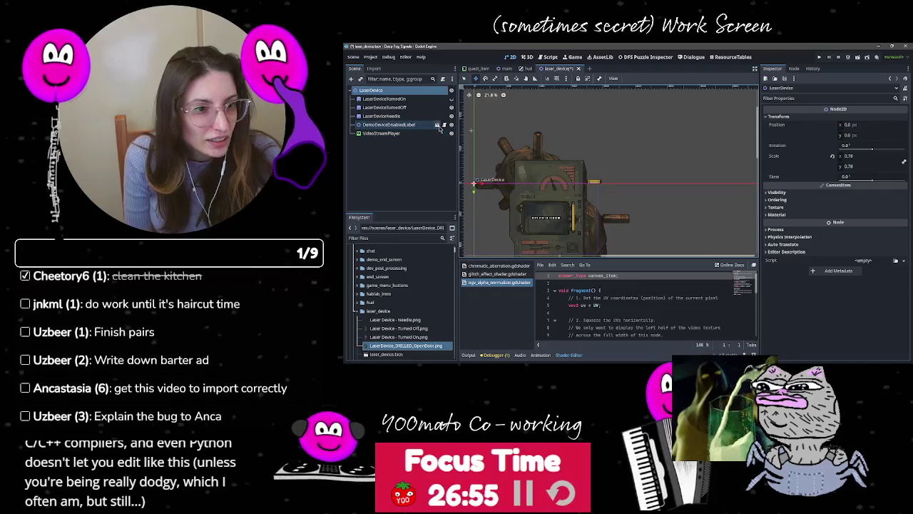
{"action": "scroll", "coordinate": [540, 243], "scroll_direction": "down", "scroll_amount": 3}
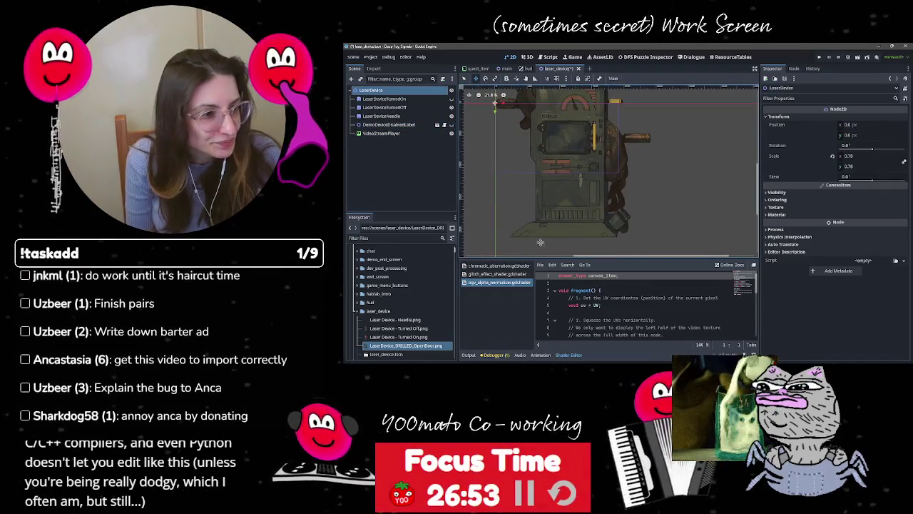
{"action": "mouse_move", "coordinate": [411, 346]}
{"action": "left_mouse_down"}
{"action": "mouse_move", "coordinate": [542, 171]}
{"action": "mouse_move", "coordinate": [615, 159]}
{"action": "left_mouse_up"}
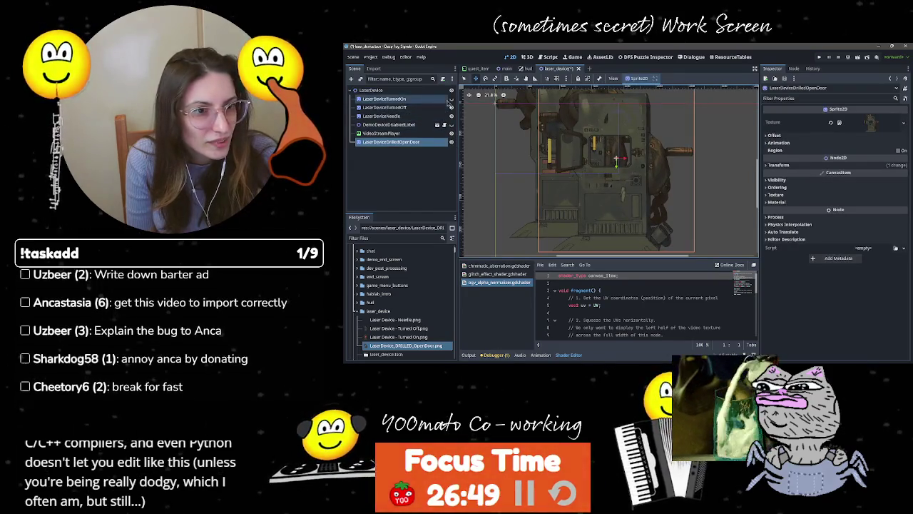
{"action": "left_click", "coordinate": [451, 107]}
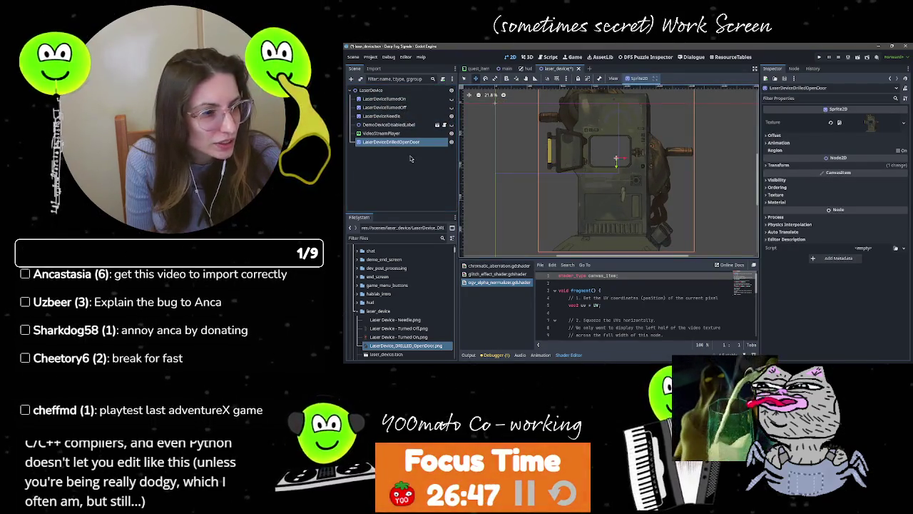
{"action": "mouse_move", "coordinate": [629, 157]}
{"action": "left_mouse_down"}
{"action": "mouse_move", "coordinate": [585, 171]}
{"action": "mouse_move", "coordinate": [586, 163]}
{"action": "left_mouse_up"}
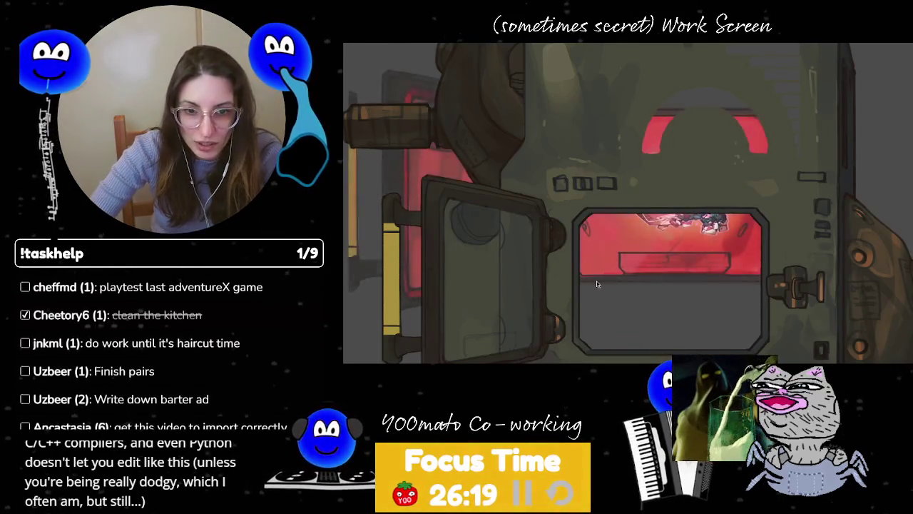
Step: Stop the game, add LaserDevice_Full_OpenDoor.png as a sprite, hide the drilled-door layer, and align it
{"action": "key", "text": "F8"}
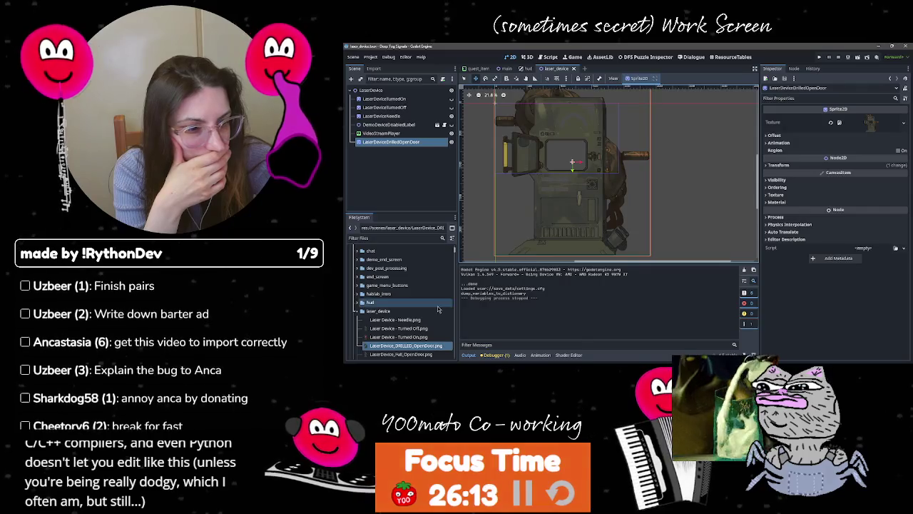
{"action": "left_click_drag", "start_coordinate": [400, 354], "coordinate": [618, 188]}
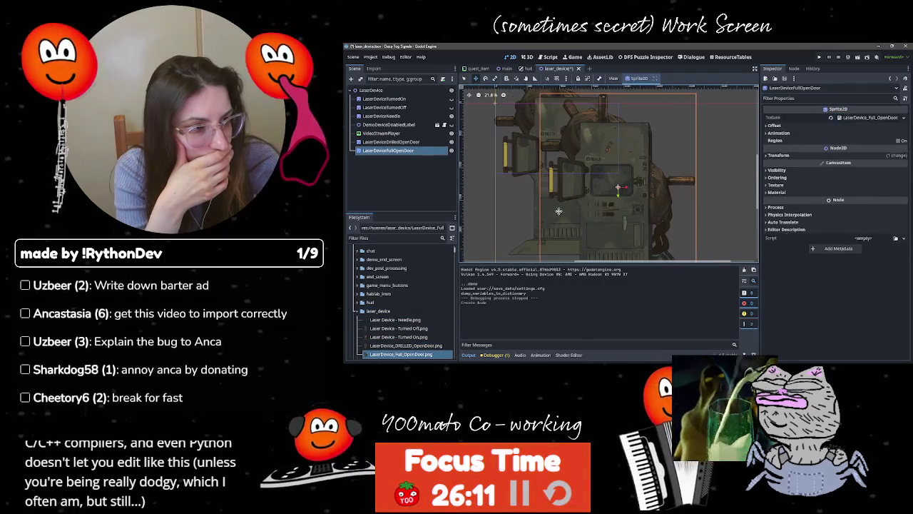
{"action": "left_click", "coordinate": [451, 141]}
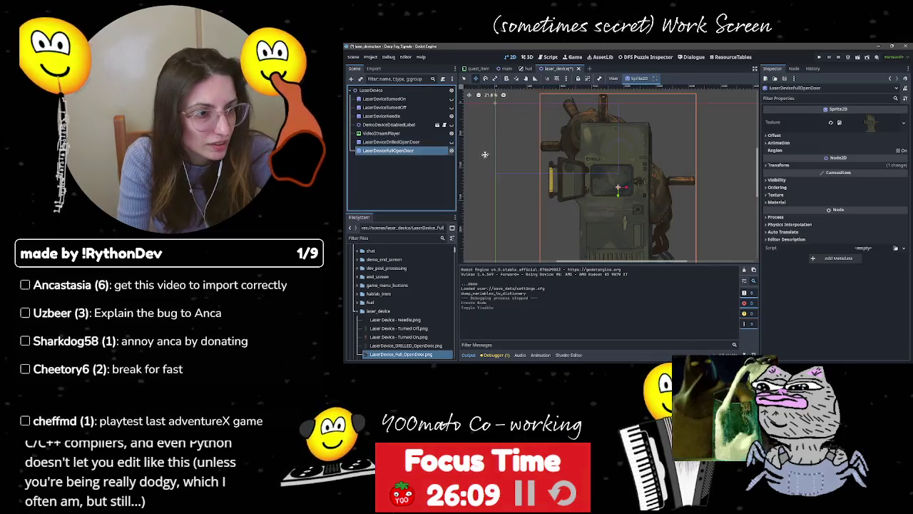
{"action": "left_click_drag", "start_coordinate": [617, 219], "coordinate": [573, 202]}
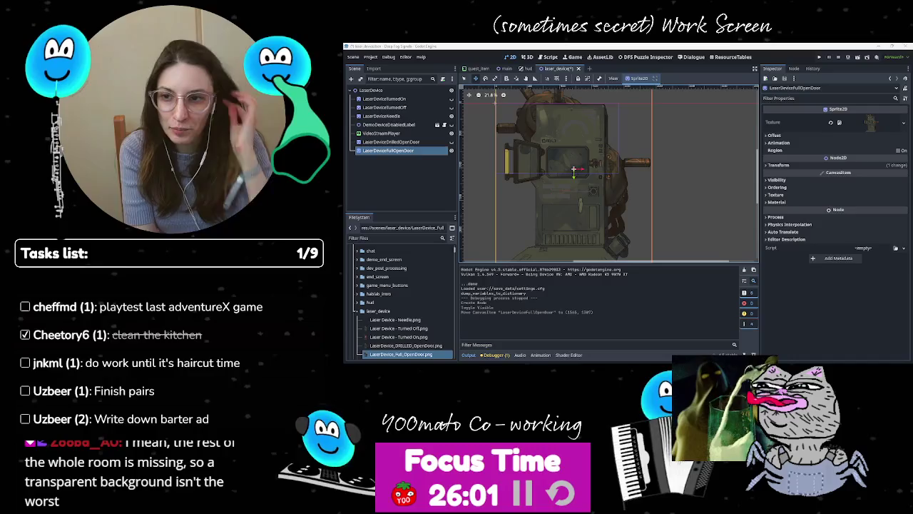
{"action": "scroll", "coordinate": [589, 194], "scroll_direction": "up", "scroll_amount": 4}
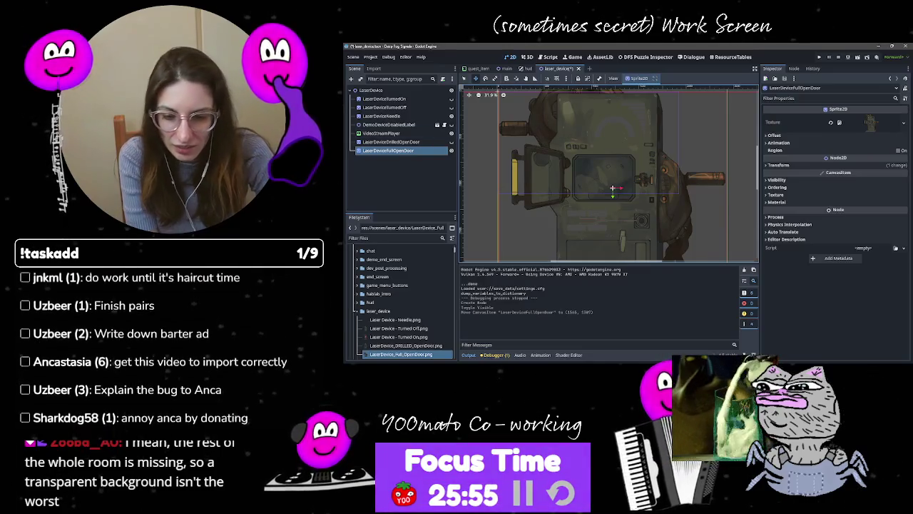
Step: Select VideoStreamPlayer, try dragging it over the device, then restore its position to 0, 0
{"action": "left_click", "coordinate": [387, 133]}
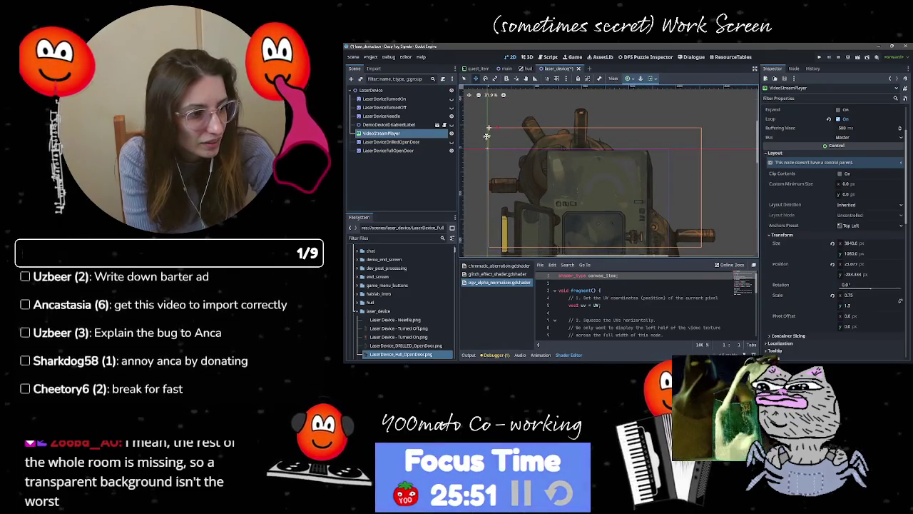
{"action": "scroll", "coordinate": [812, 211], "scroll_direction": "up", "scroll_amount": 3}
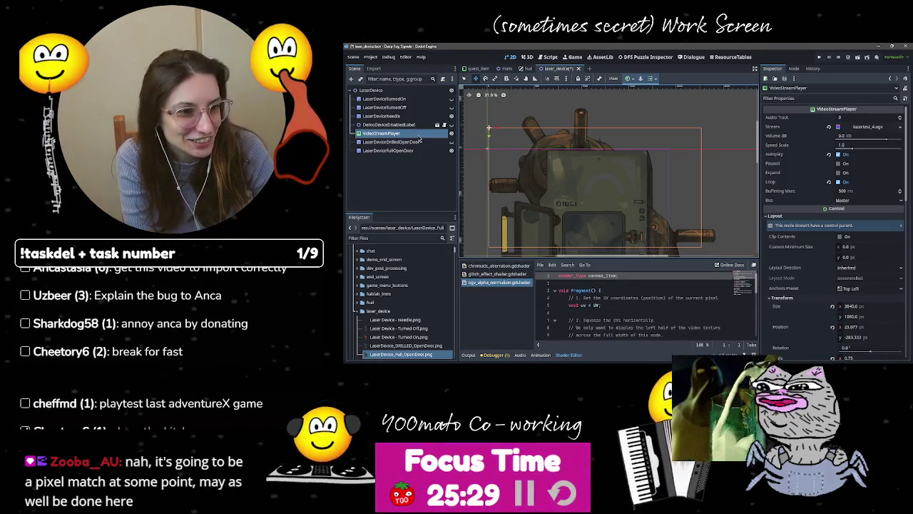
{"action": "left_click_drag", "start_coordinate": [490, 129], "coordinate": [493, 149]}
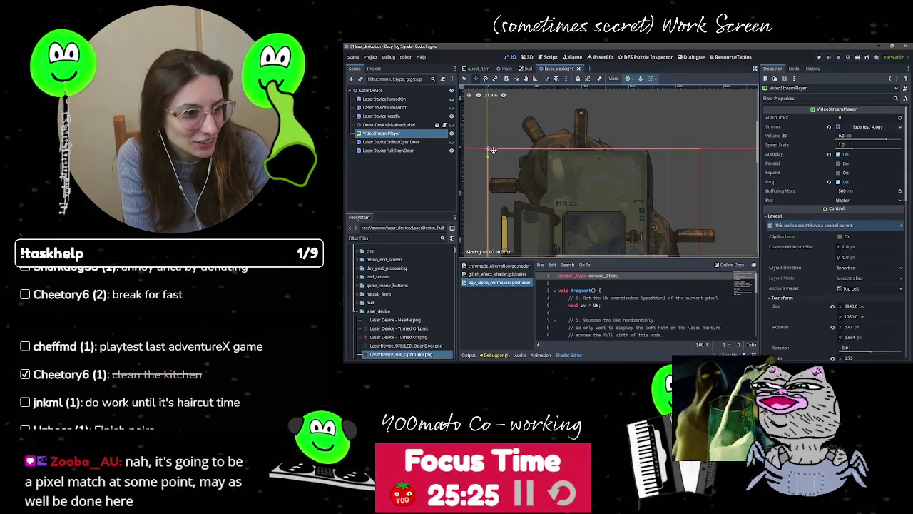
{"action": "scroll", "coordinate": [490, 168], "scroll_direction": "up", "scroll_amount": 3}
{"action": "scroll", "coordinate": [490, 168], "scroll_direction": "up", "scroll_amount": 3}
{"action": "left_click_drag", "start_coordinate": [564, 155], "coordinate": [563, 149]}
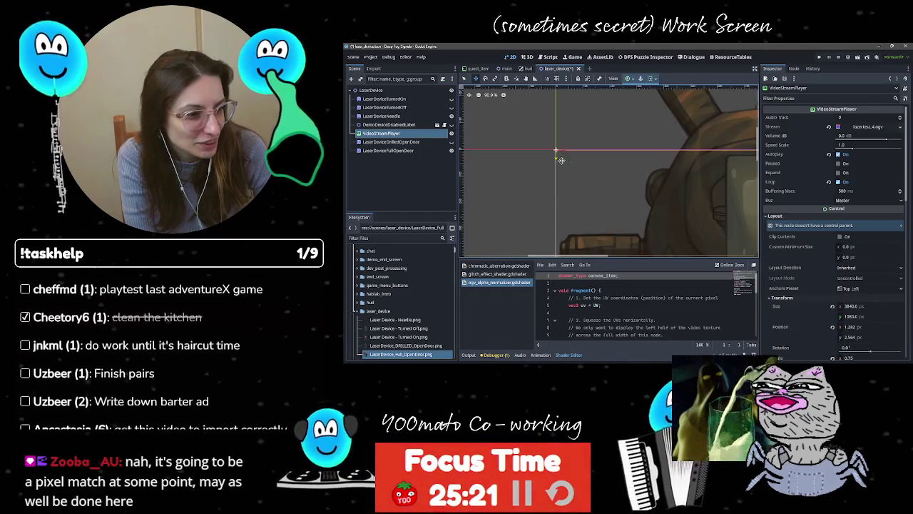
{"action": "scroll", "coordinate": [562, 151], "scroll_direction": "up", "scroll_amount": 6}
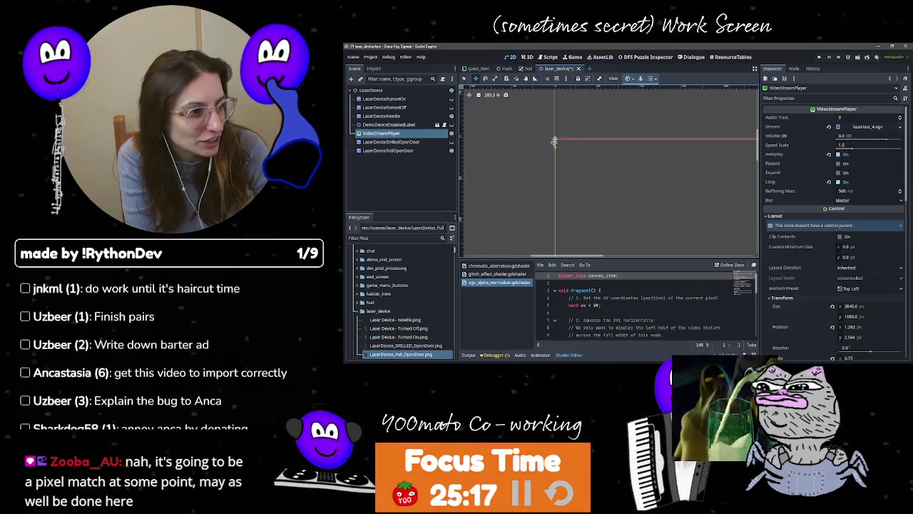
{"action": "key", "text": "ctrl+z"}
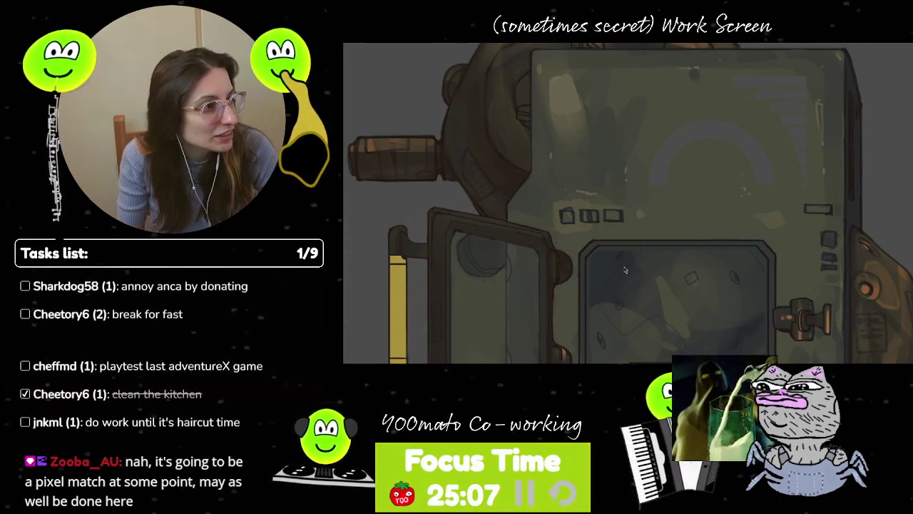
Step: Stop the game and move VideoStreamPlayer to the bottom of the Scene dock
{"action": "key", "text": "F8"}
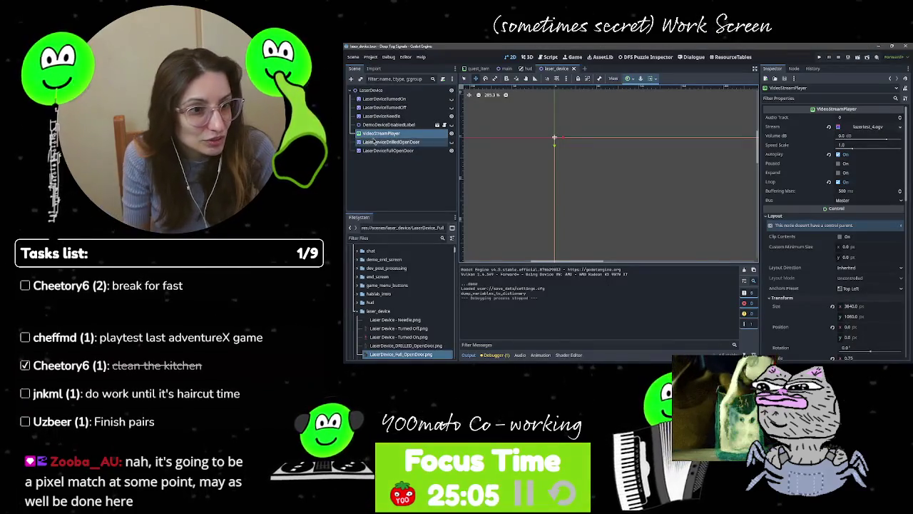
{"action": "left_click_drag", "start_coordinate": [380, 138], "coordinate": [378, 158]}
{"action": "scroll", "coordinate": [568, 148], "scroll_direction": "down", "scroll_amount": 4}
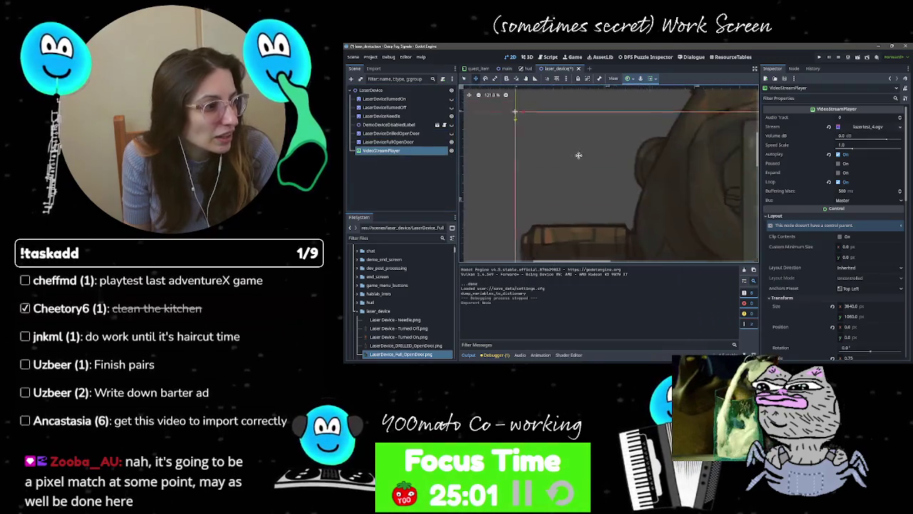
{"action": "scroll", "coordinate": [568, 147], "scroll_direction": "down", "scroll_amount": 2}
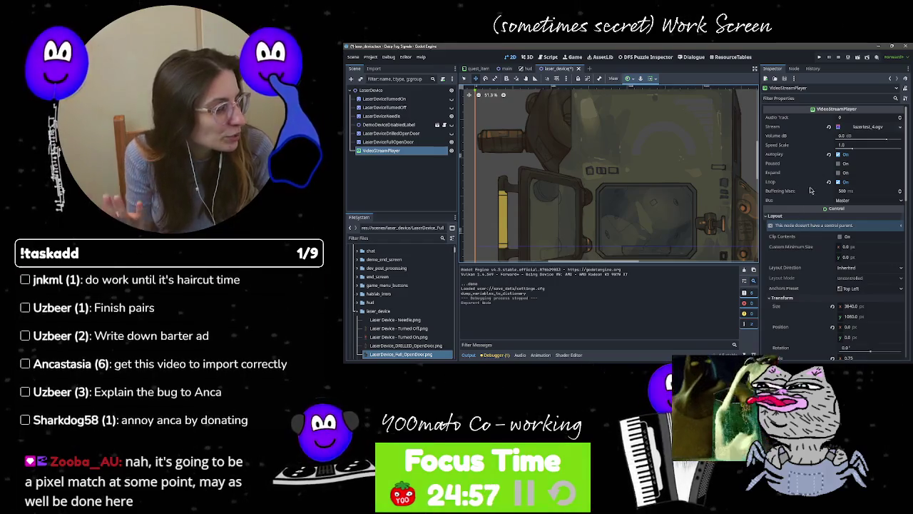
Step: Run the current scene, stop it, and run it again to check the video inside the door
{"action": "left_click", "coordinate": [858, 59]}
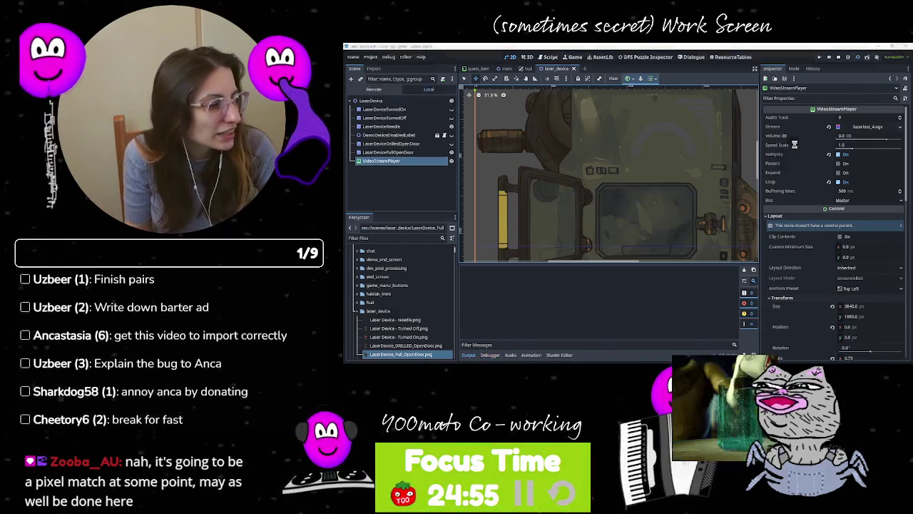
{"action": "key", "text": "F8"}
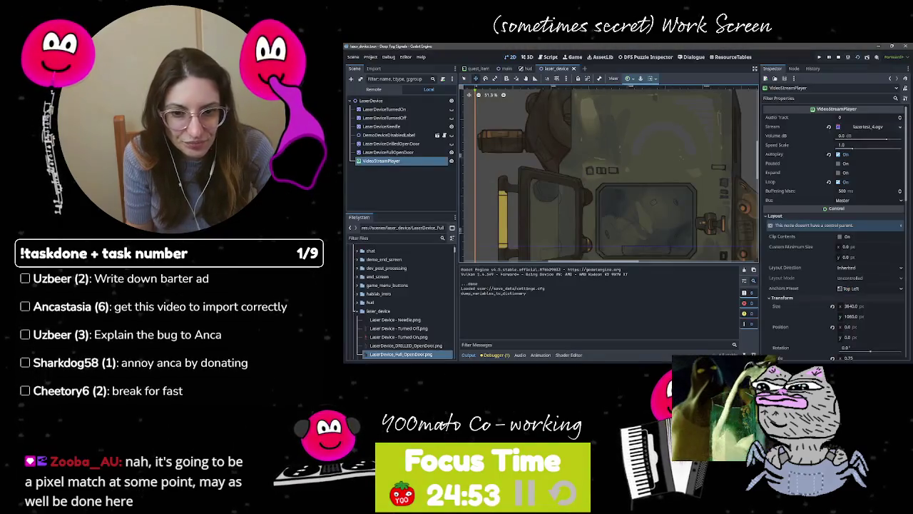
{"action": "key", "text": "F6"}
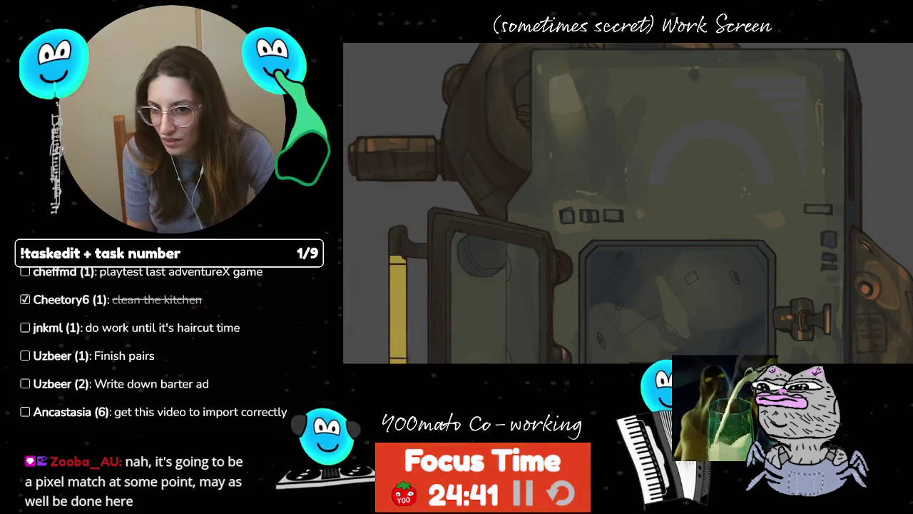
Step: Watch the laser animation play over the red chamber, then switch to the FFmpeg documentation
{"action": "scroll", "coordinate": [627, 204], "scroll_direction": "down", "scroll_amount": 3}
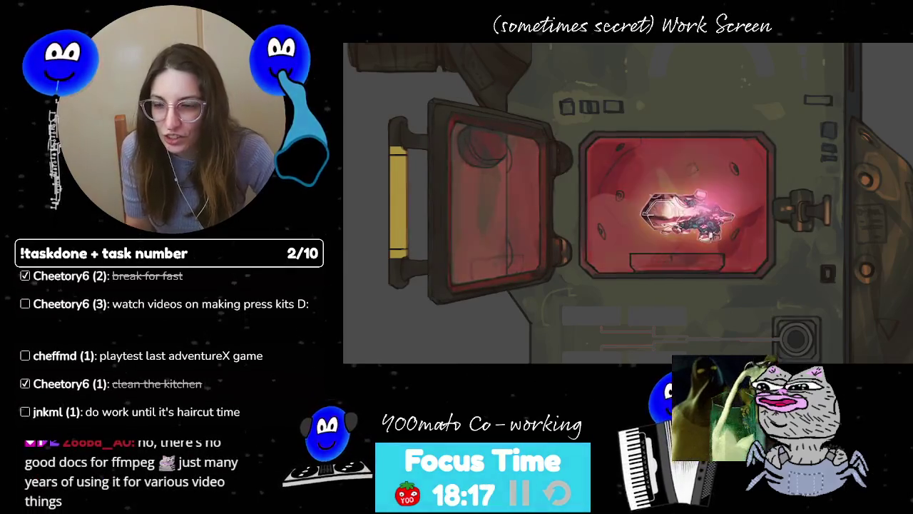
{"action": "key", "text": "alt+Tab"}
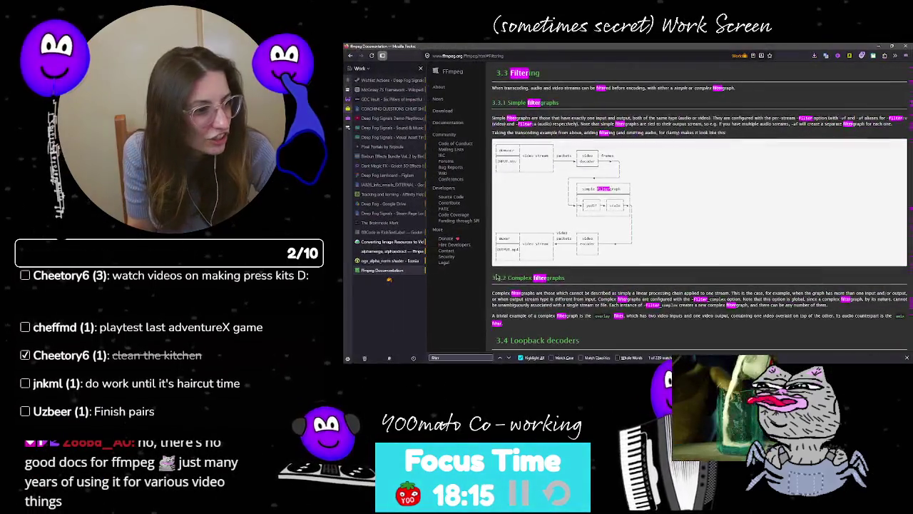
{"action": "scroll", "coordinate": [522, 296], "scroll_direction": "up", "scroll_amount": 2}
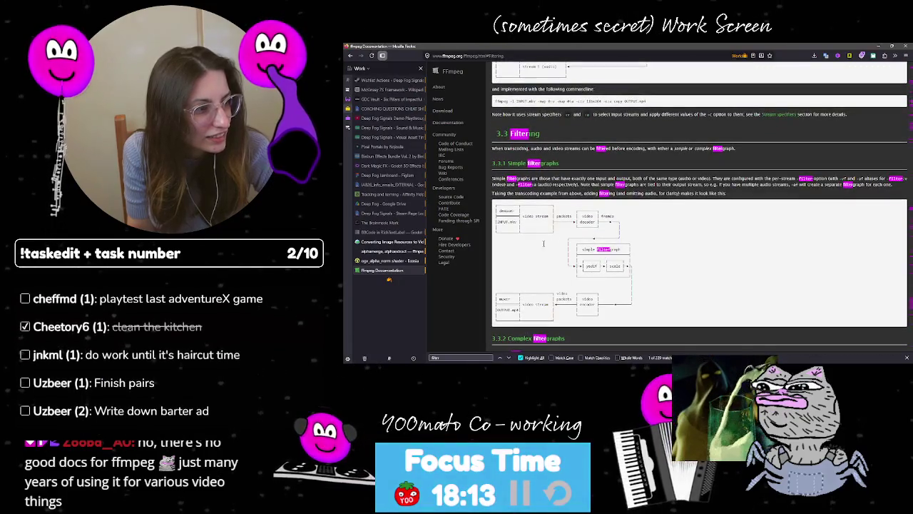
{"action": "scroll", "coordinate": [782, 177], "scroll_direction": "down", "scroll_amount": 3}
{"action": "scroll", "coordinate": [782, 177], "scroll_direction": "up", "scroll_amount": 3}
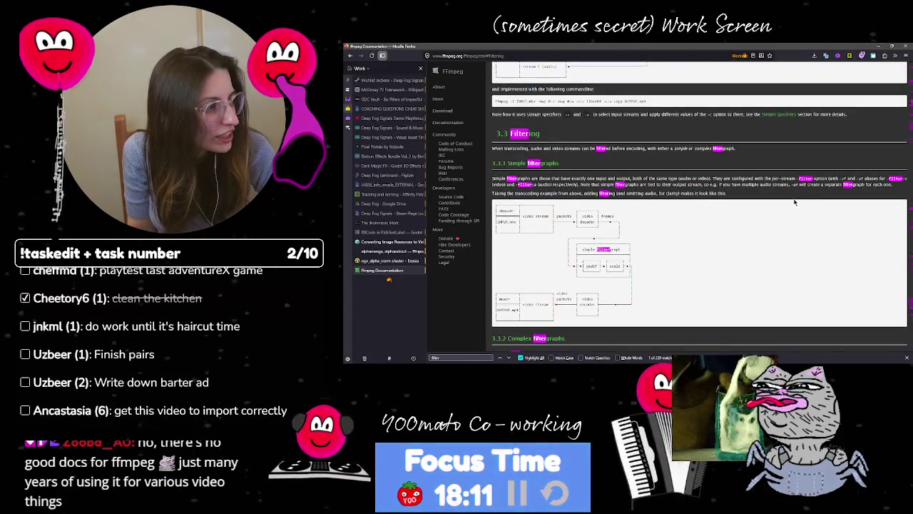
{"action": "scroll", "coordinate": [727, 197], "scroll_direction": "down", "scroll_amount": 3}
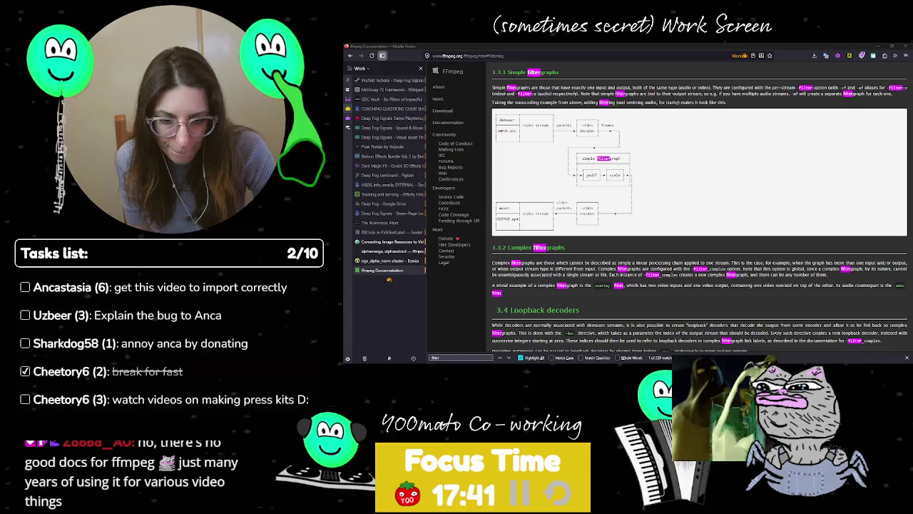
Step: Rerun the alpha-preserving ffmpeg -filter_complex Theora conversion of the lazertest_4 frames
{"action": "key", "text": "alt+Tab"}
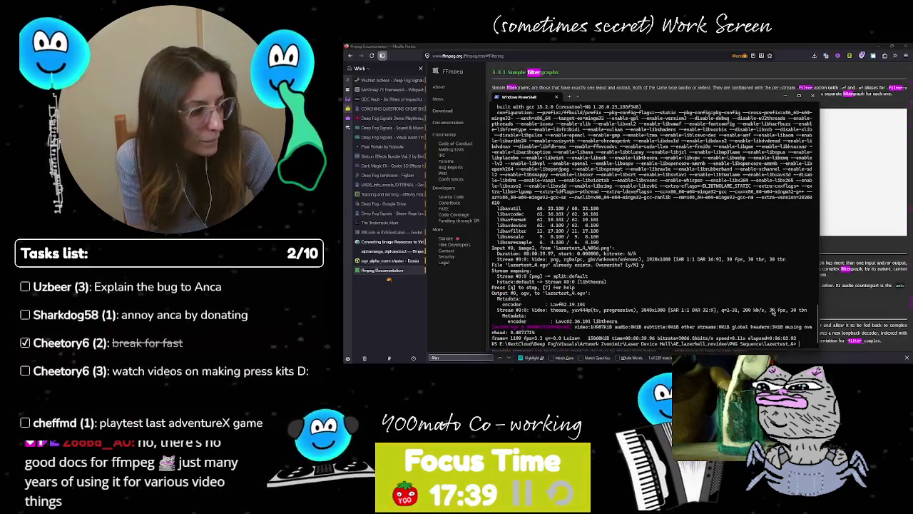
{"action": "key", "text": "Up"}
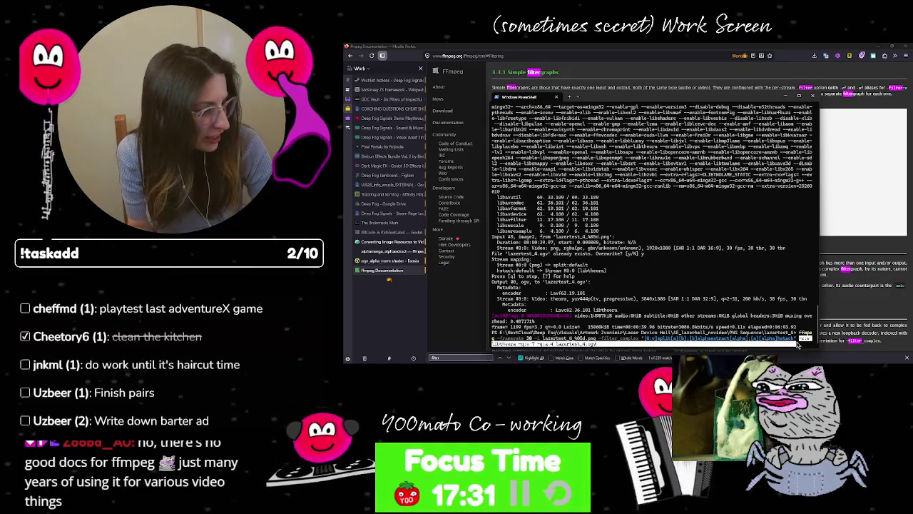
{"action": "left_click_drag", "start_coordinate": [803, 332], "coordinate": [800, 344]}
{"action": "key", "text": "ctrl+c"}
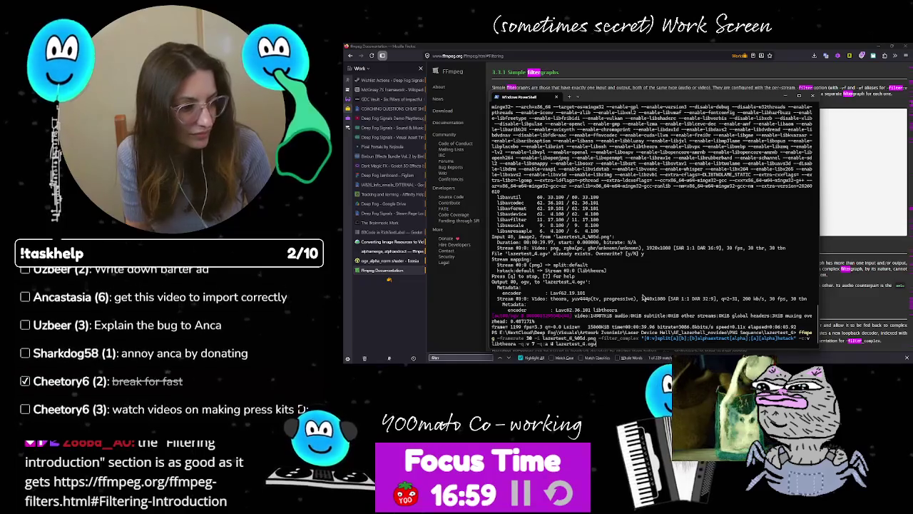
{"action": "key", "text": "Escape"}
{"action": "key", "text": "Up"}
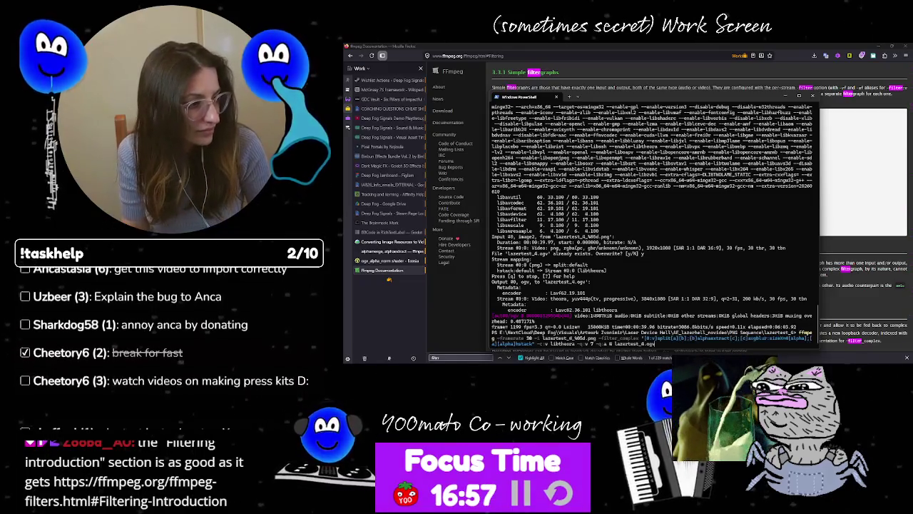
{"action": "key", "text": "Return"}
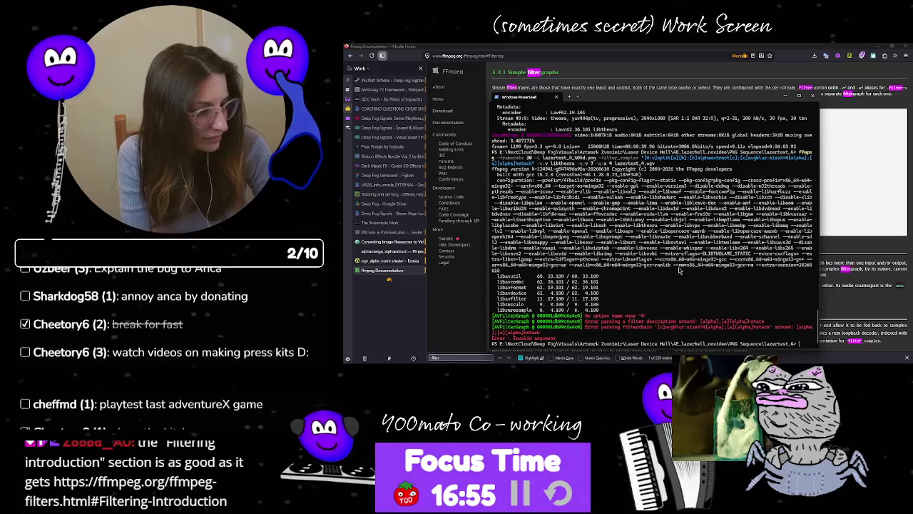
Step: Recall the failed command and trim the avgblur options, closing the filter with ']'
{"action": "key", "text": "Up"}
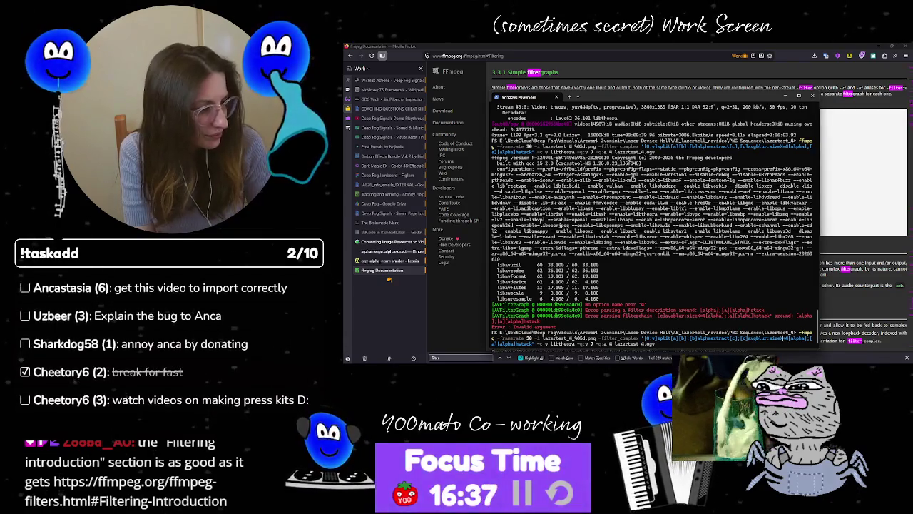
{"action": "key", "text": "BackSpace"}
{"action": "key", "text": "BackSpace"}
{"action": "key", "text": "BackSpace"}
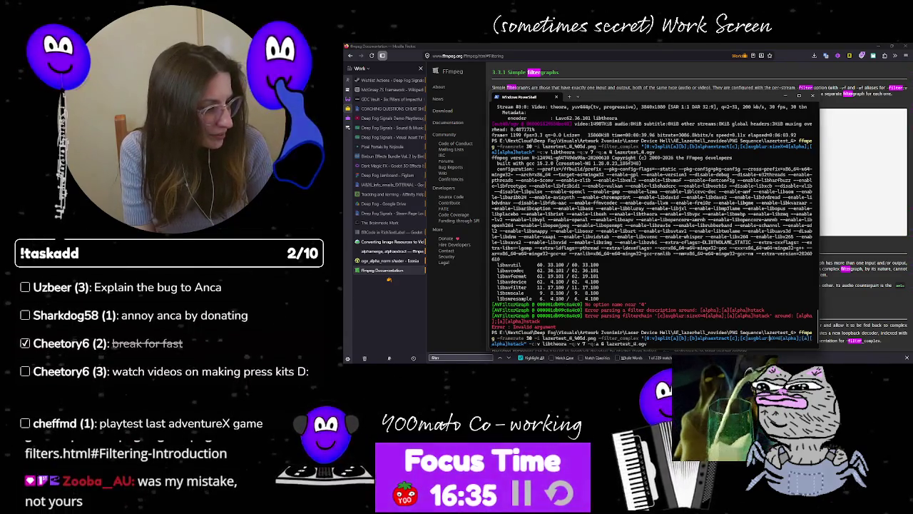
{"action": "key", "text": "BackSpace"}
{"action": "key", "text": "BackSpace"}
{"action": "key", "text": "BackSpace"}
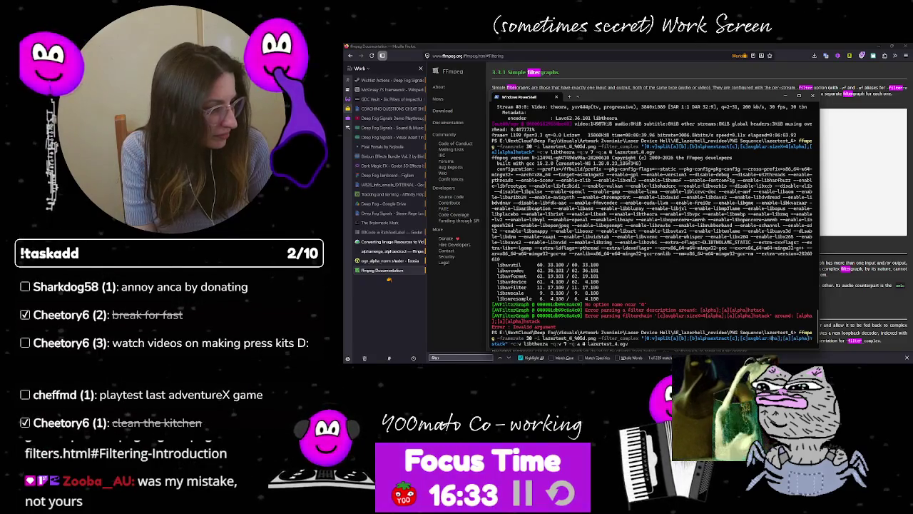
{"action": "key", "text": "BackSpace"}
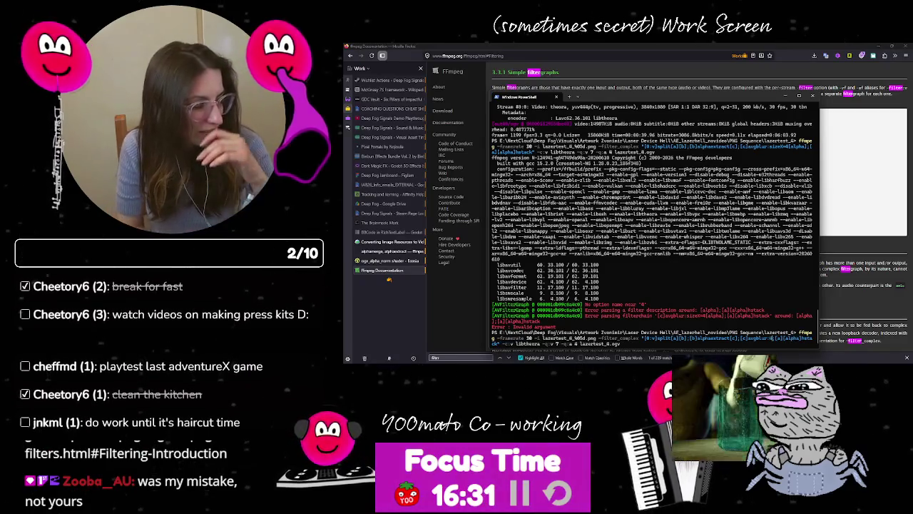
{"action": "key", "text": "BackSpace"}
{"action": "key", "text": "BackSpace"}
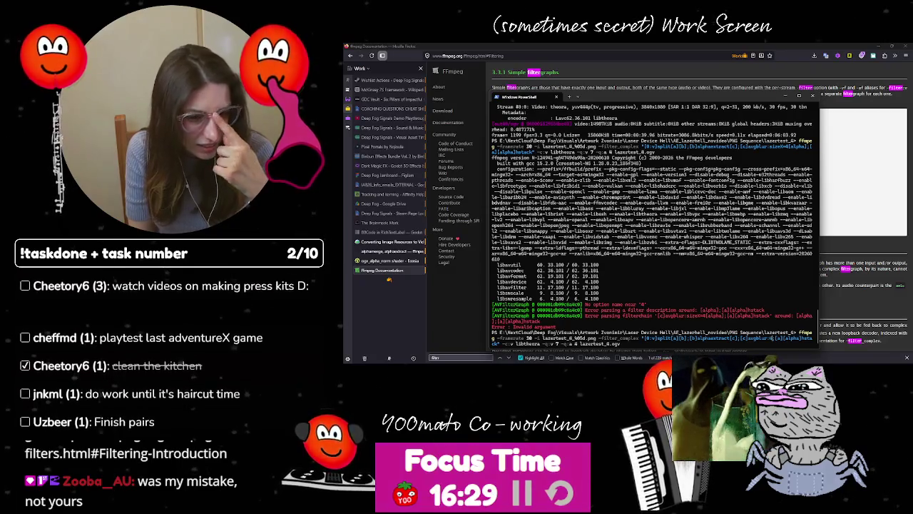
{"action": "type", "text": "]"}
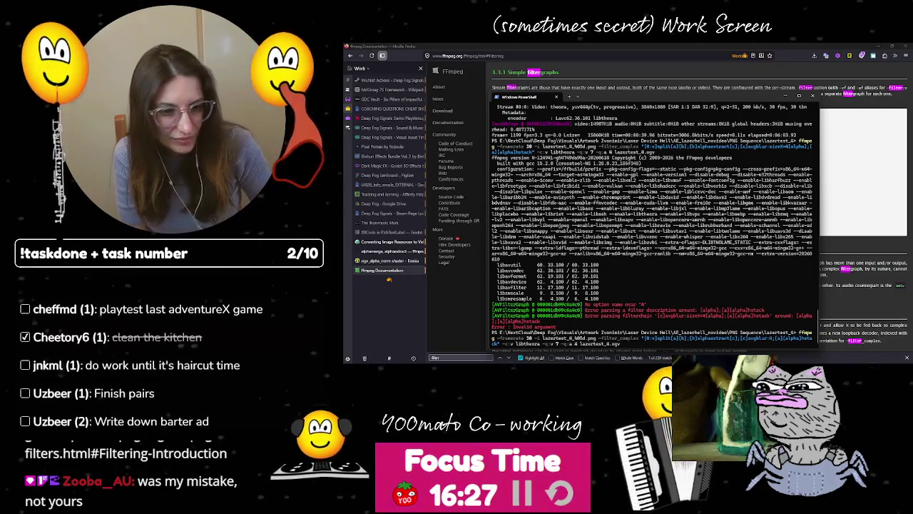
{"action": "left_click", "coordinate": [469, 350]}
{"action": "key", "text": "ctrl+t"}
Step: Load the filters.html Filtering Introduction page and read down to 4.1 Filtergraph syntax
{"action": "key", "text": "ctrl+v"}
{"action": "key", "text": "Return"}
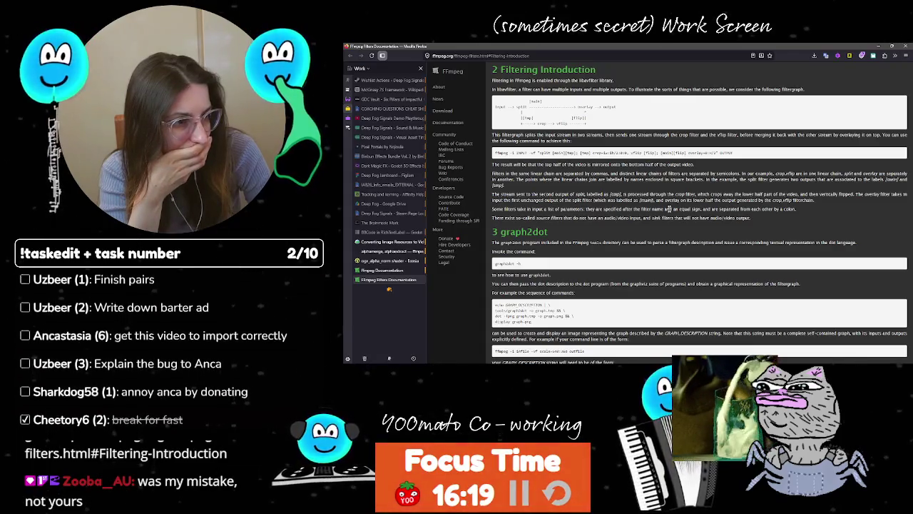
{"action": "scroll", "coordinate": [669, 209], "scroll_direction": "down", "scroll_amount": 2}
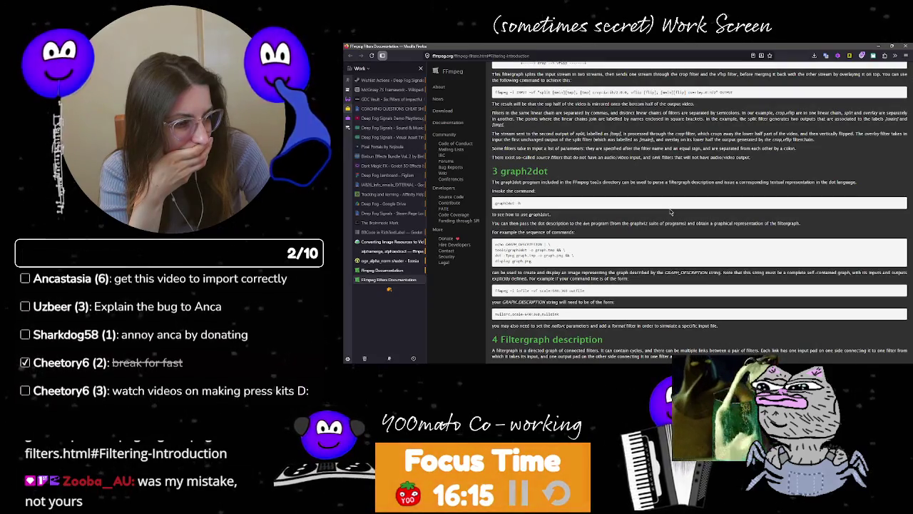
{"action": "scroll", "coordinate": [671, 211], "scroll_direction": "up", "scroll_amount": 3}
{"action": "scroll", "coordinate": [670, 211], "scroll_direction": "down", "scroll_amount": 5}
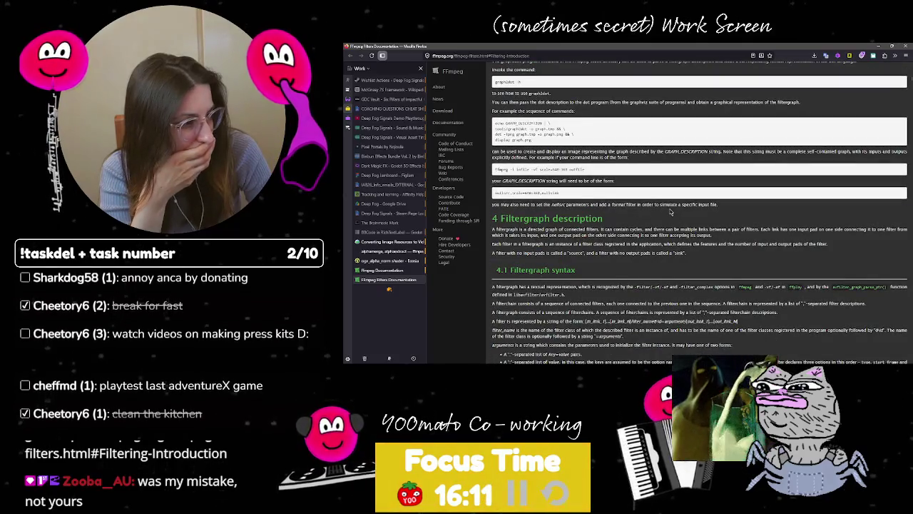
{"action": "scroll", "coordinate": [670, 211], "scroll_direction": "down", "scroll_amount": 4}
{"action": "scroll", "coordinate": [670, 212], "scroll_direction": "down", "scroll_amount": 2}
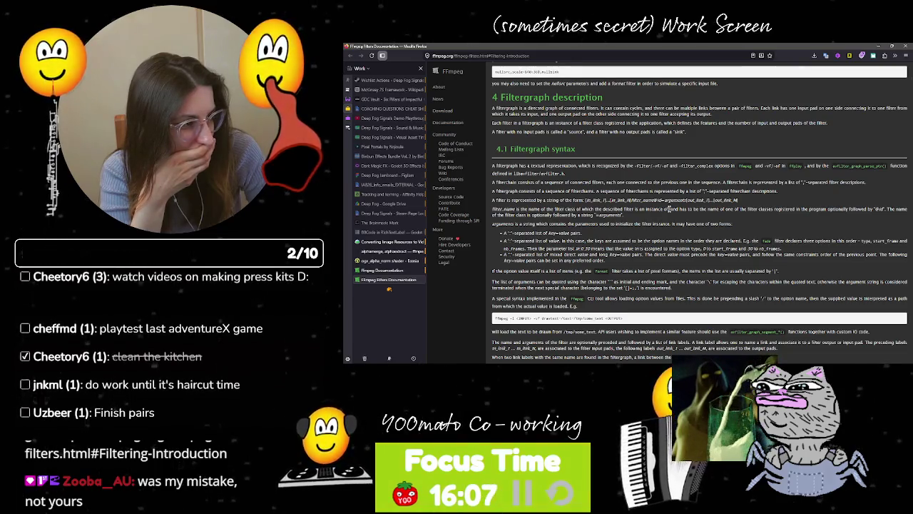
{"action": "scroll", "coordinate": [669, 208], "scroll_direction": "down", "scroll_amount": 5}
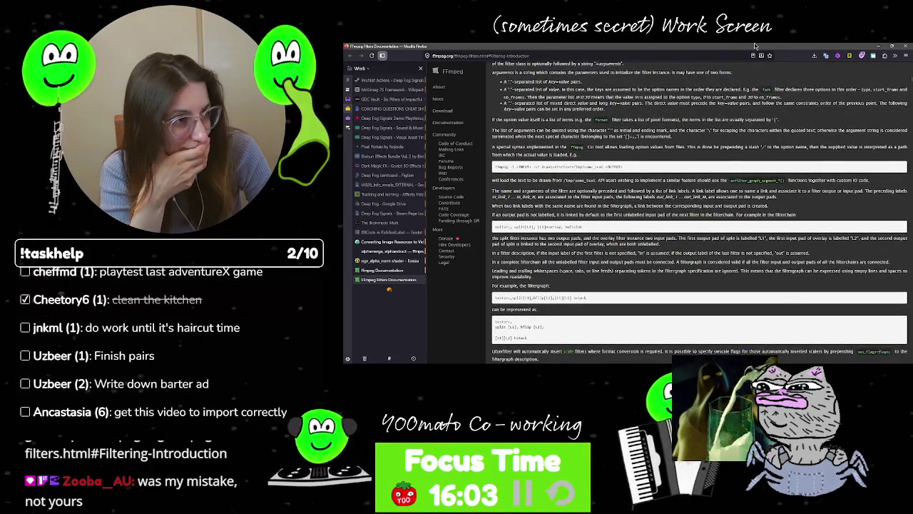
{"action": "key", "text": "alt+Tab"}
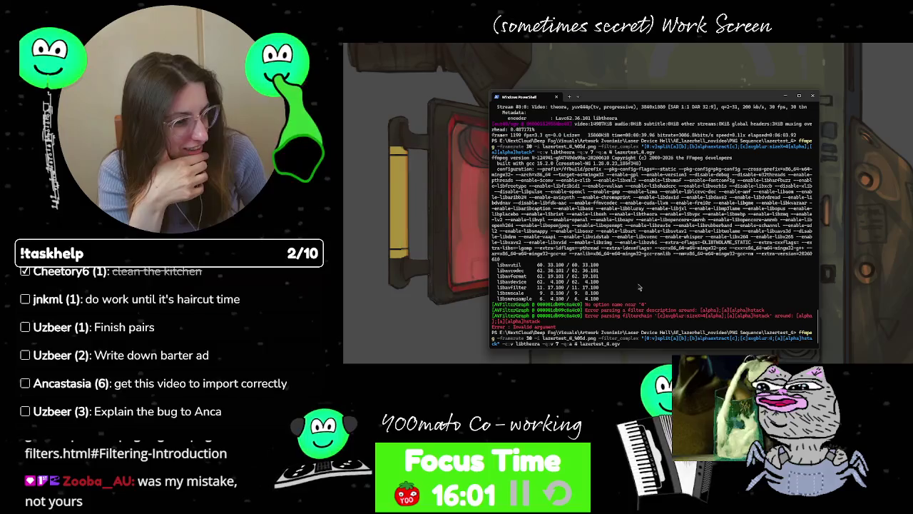
Step: Run the edited command, which fails with No such filter: 'avgblur:4', and reopen Firefox
{"action": "key", "text": "Return"}
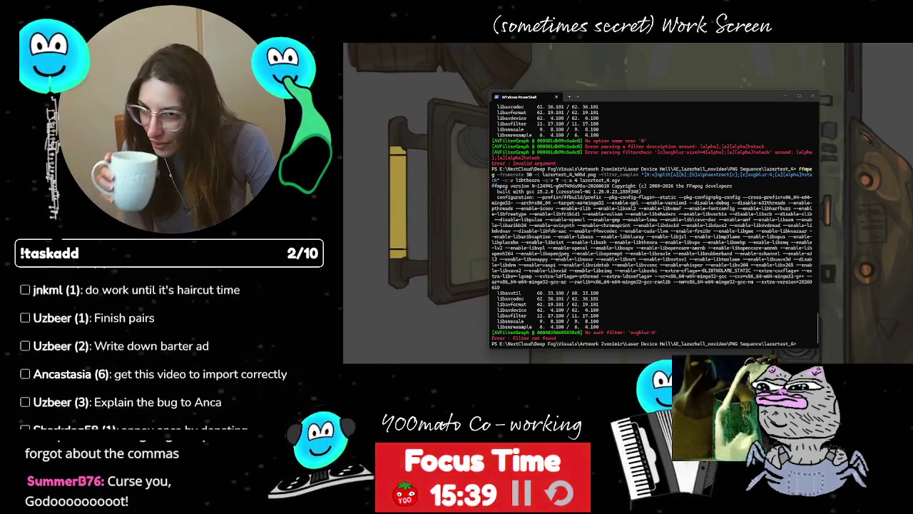
{"action": "left_click", "coordinate": [652, 321]}
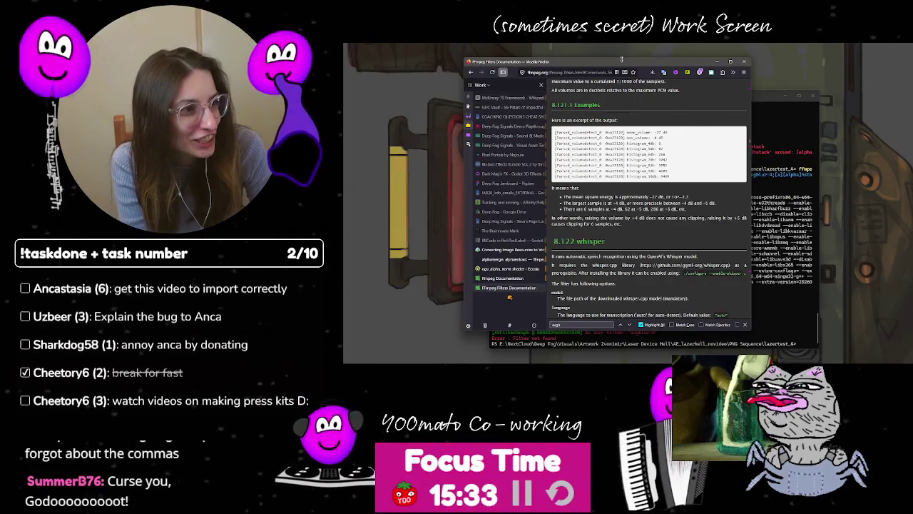
Step: Enlarge the Firefox window, close the find bar, and browse the filters near 8.117 tremolo
{"action": "left_click_drag", "start_coordinate": [623, 60], "coordinate": [623, 44]}
{"action": "left_click_drag", "start_coordinate": [751, 230], "coordinate": [809, 236]}
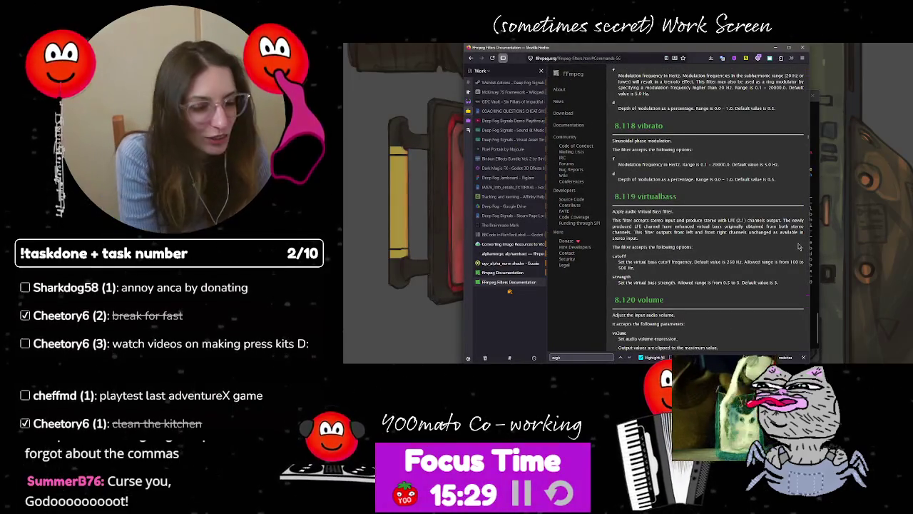
{"action": "left_click", "coordinate": [803, 356]}
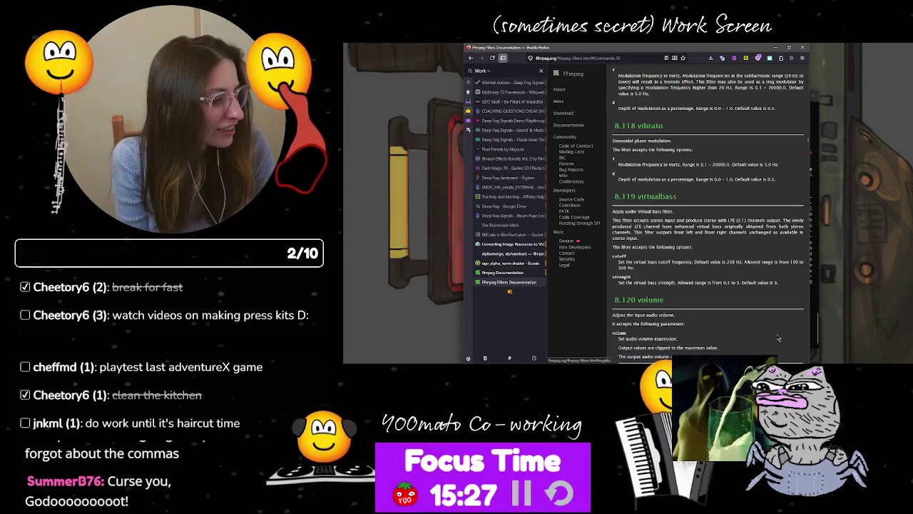
{"action": "scroll", "coordinate": [672, 248], "scroll_direction": "up", "scroll_amount": 2}
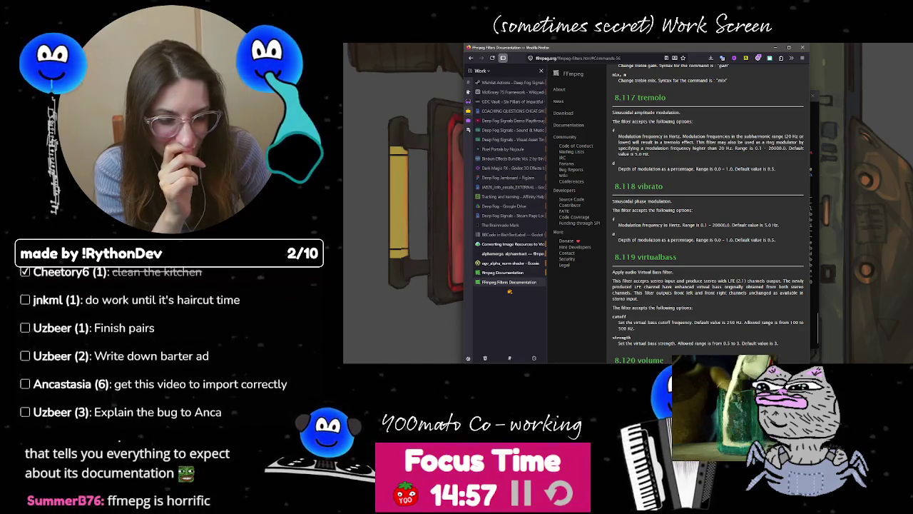
{"action": "key", "text": "alt+Tab"}
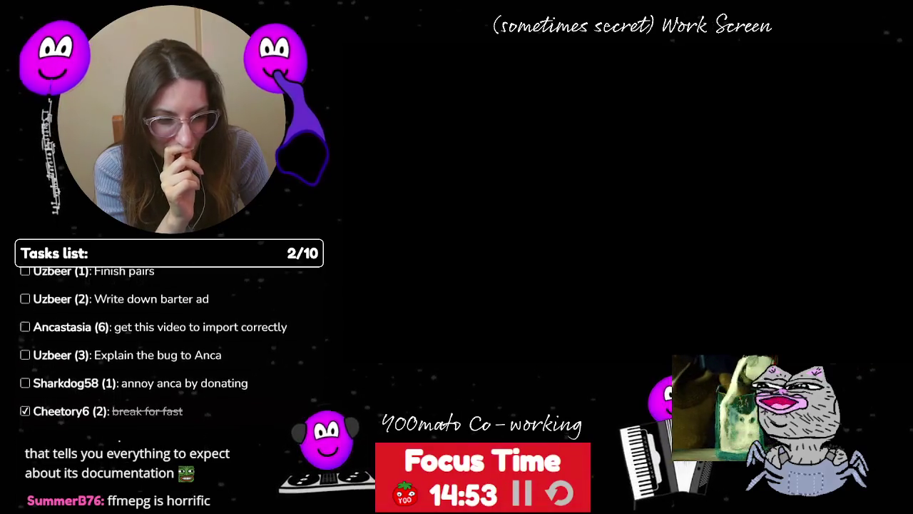
Step: Rerun the ffmpeg conversion with the sizeX option removed from the avgblur filter
{"action": "key", "text": "alt+Tab"}
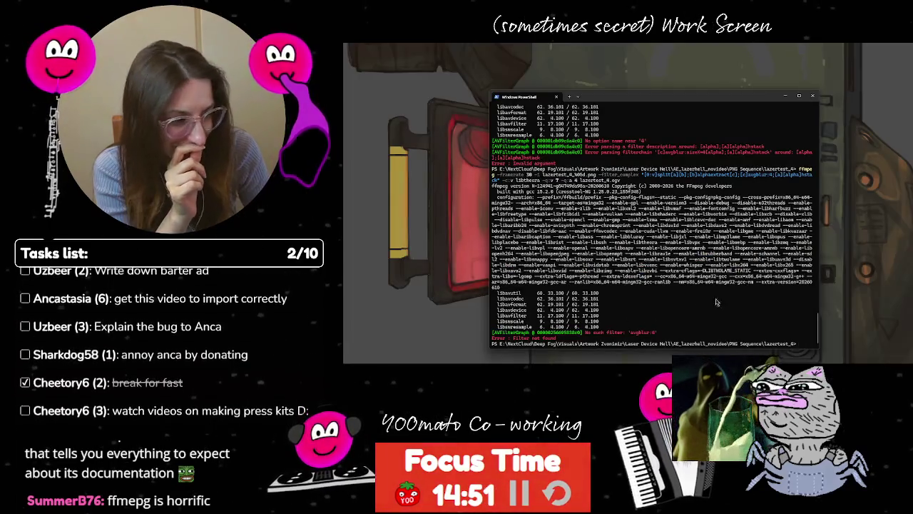
{"action": "key", "text": "Up"}
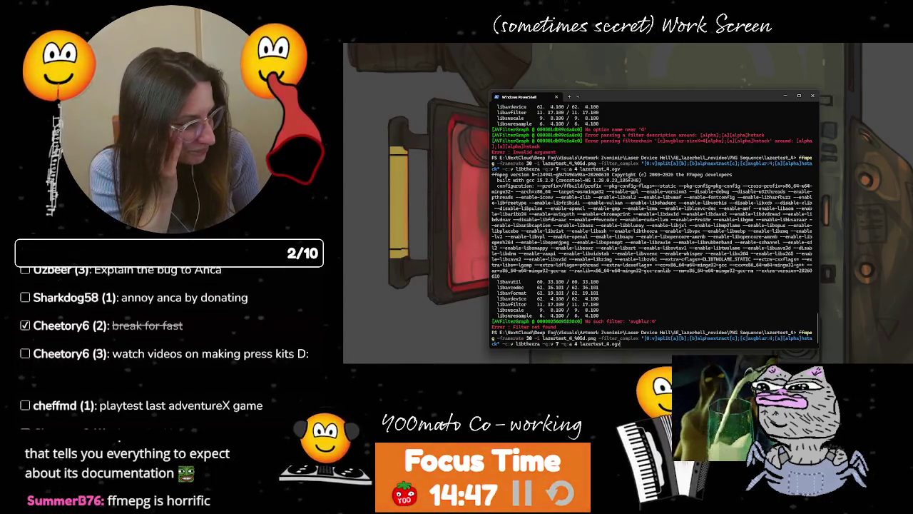
{"action": "type", "text": "sizeX="}
{"action": "left_click", "coordinate": [513, 343]}
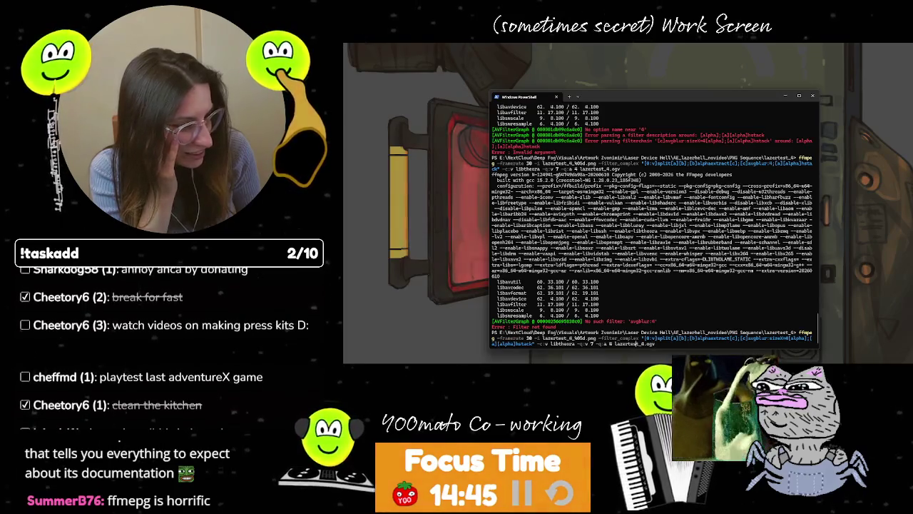
{"action": "left_click", "coordinate": [791, 338]}
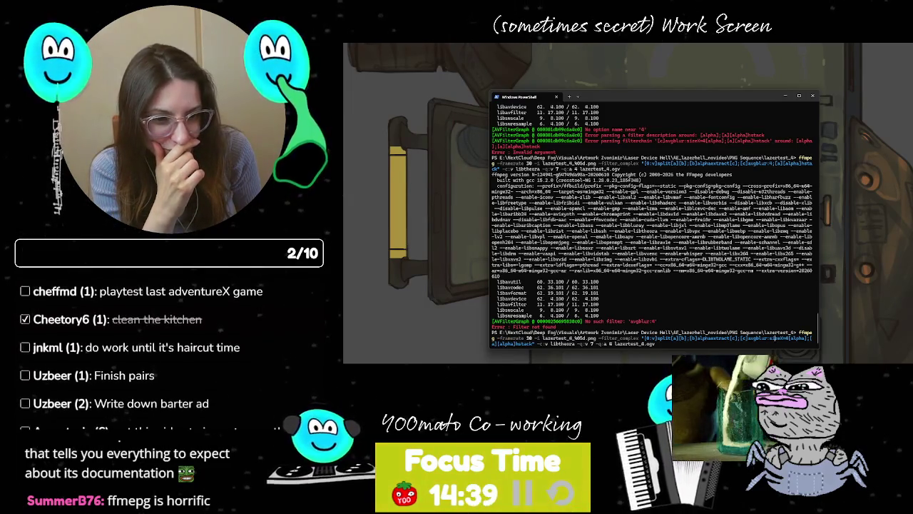
{"action": "left_click", "coordinate": [775, 337]}
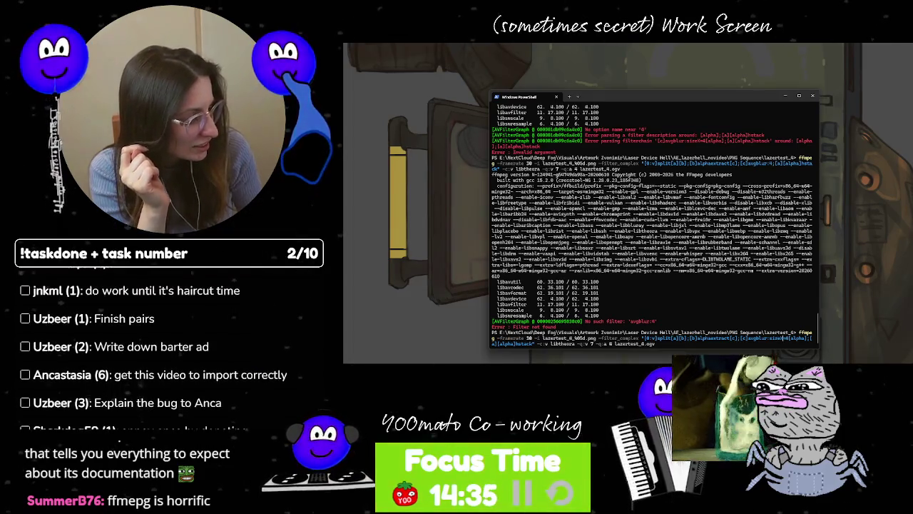
{"action": "key", "text": "BackSpace"}
{"action": "key", "text": "BackSpace"}
{"action": "key", "text": "BackSpace"}
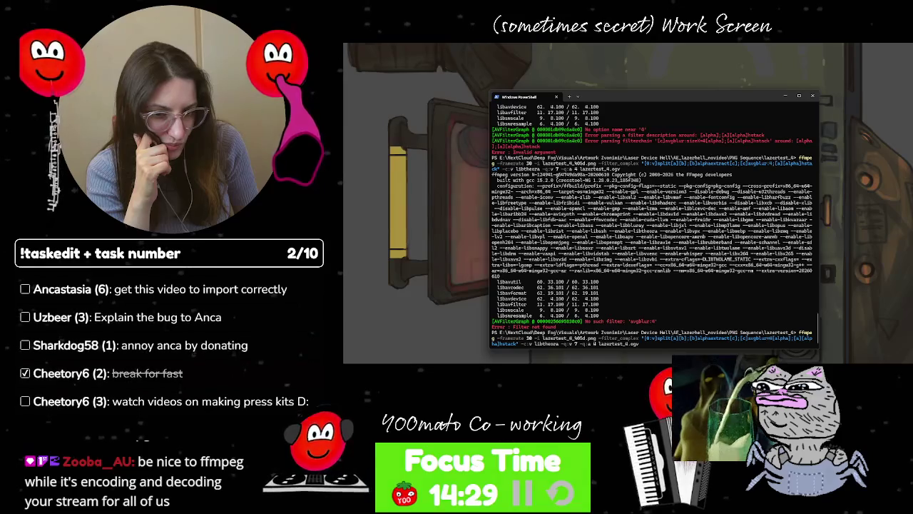
{"action": "key", "text": "Return"}
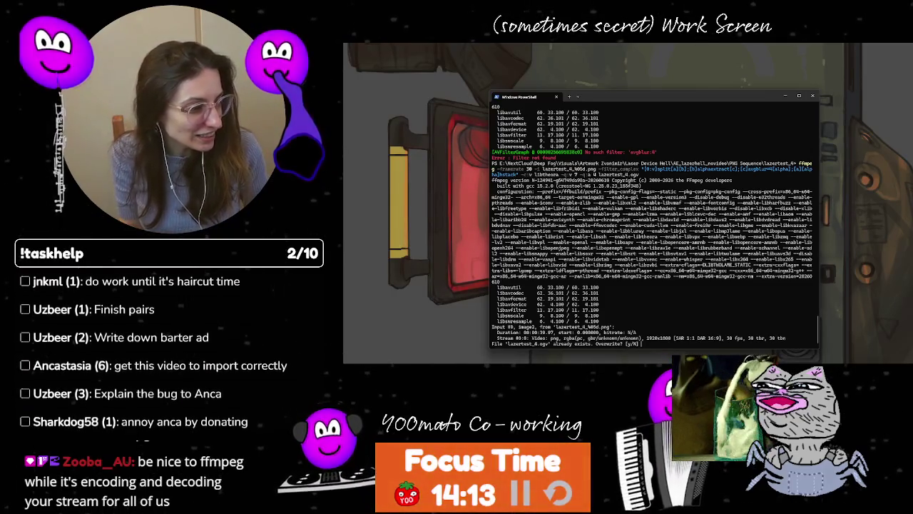
Step: Decline overwriting lazertest_4.ogv and rerun the encode with the output renamed to lazertest_4_2.ogv
{"action": "type", "text": "N"}
{"action": "key", "text": "Return"}
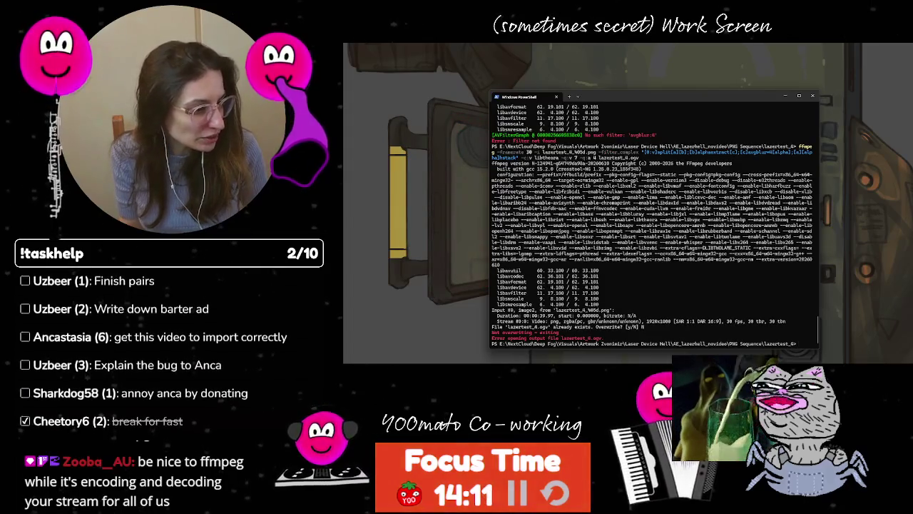
{"action": "key", "text": "Up"}
{"action": "key", "text": "Left"}
{"action": "key", "text": "Left"}
{"action": "key", "text": "Left"}
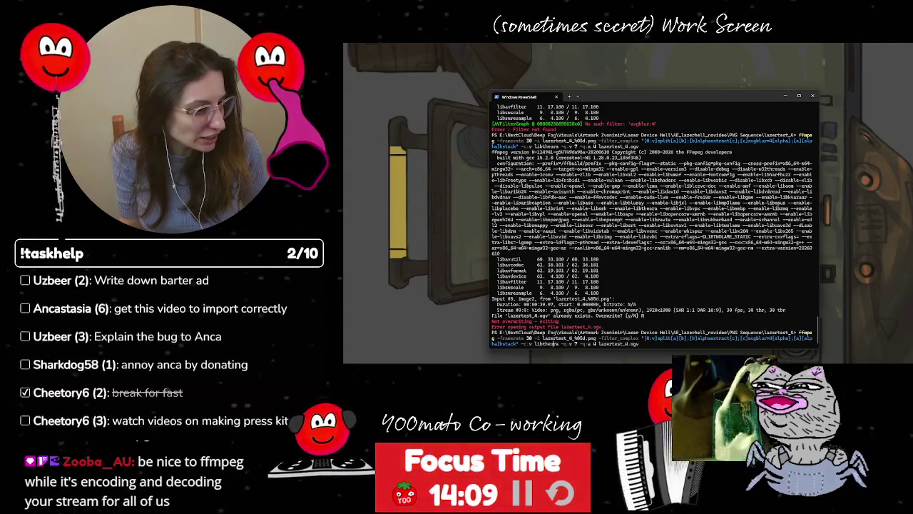
{"action": "key", "text": "Left"}
{"action": "key", "text": "Left"}
{"action": "key", "text": "Left"}
{"action": "key", "text": "Right"}
{"action": "key", "text": "Right"}
{"action": "key", "text": "Right"}
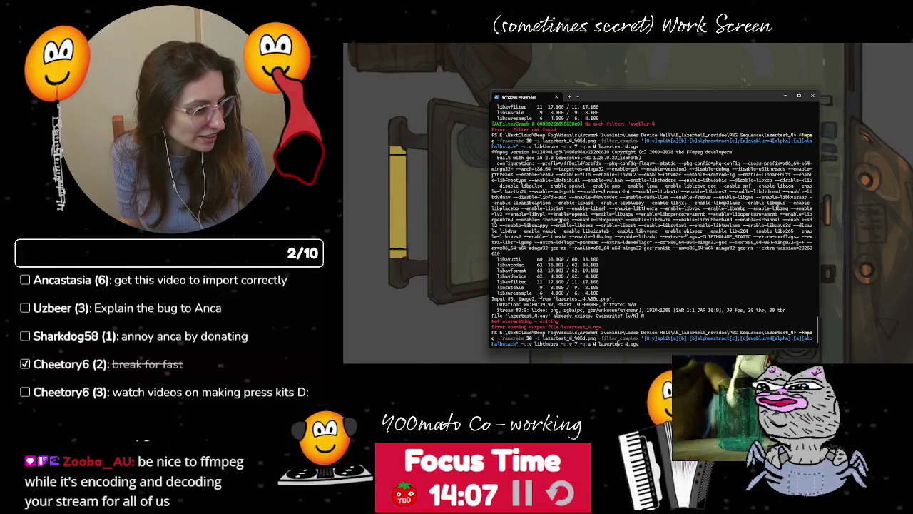
{"action": "type", "text": "_2"}
{"action": "key", "text": "Return"}
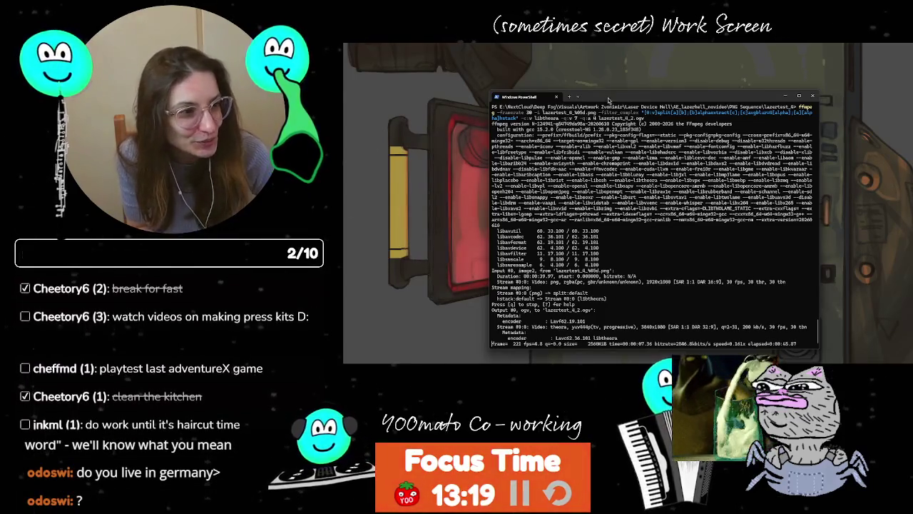
Step: Move PowerShell aside, close the running game window, and maximize Firefox's FFmpeg filters documentation
{"action": "mouse_move", "coordinate": [619, 97]}
{"action": "left_mouse_down"}
{"action": "mouse_move", "coordinate": [569, 167]}
{"action": "mouse_move", "coordinate": [534, 84]}
{"action": "left_mouse_up"}
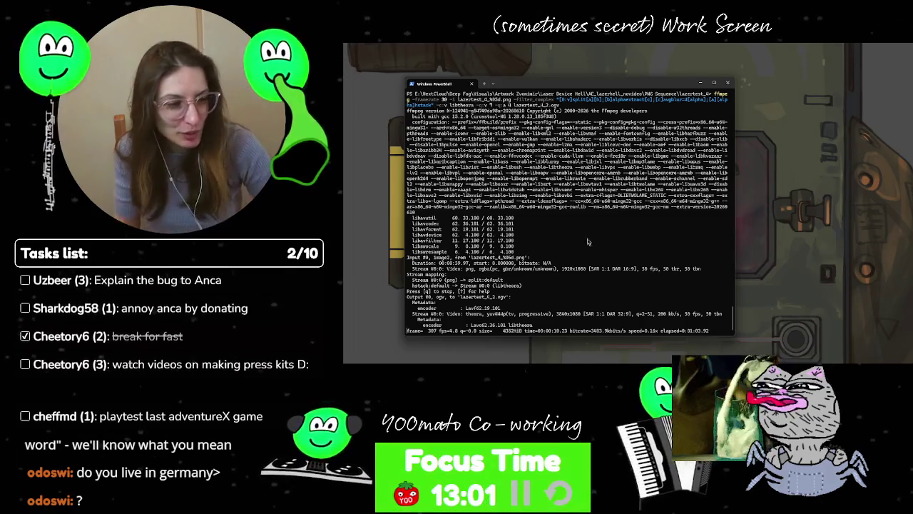
{"action": "left_click", "coordinate": [800, 241]}
{"action": "key", "text": "Escape"}
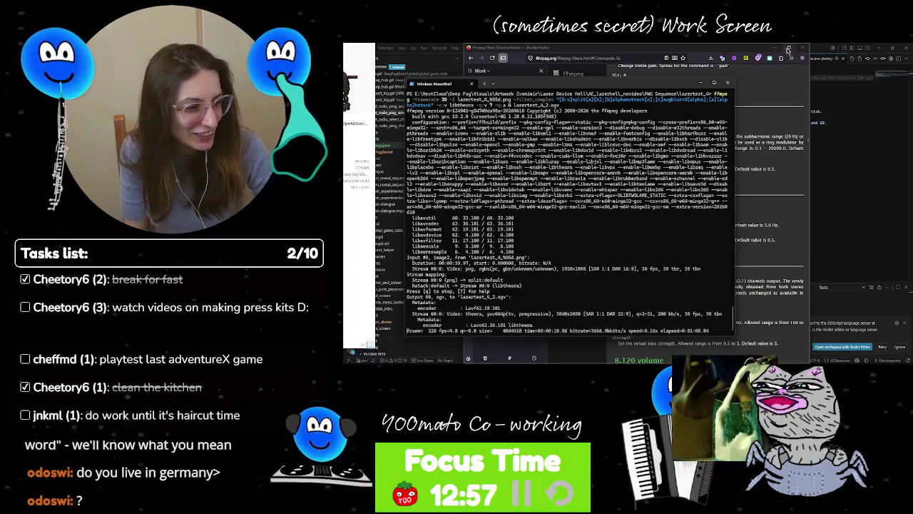
{"action": "mouse_move", "coordinate": [788, 48]}
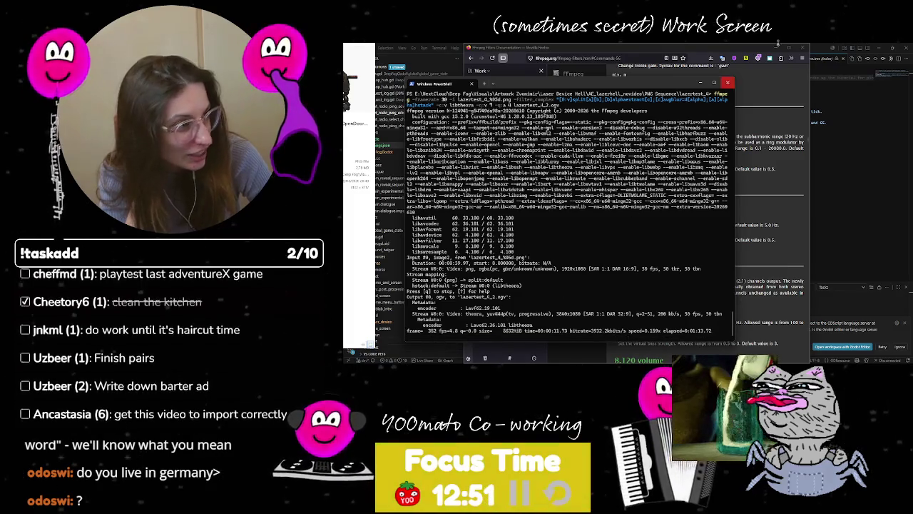
{"action": "left_click", "coordinate": [787, 48]}
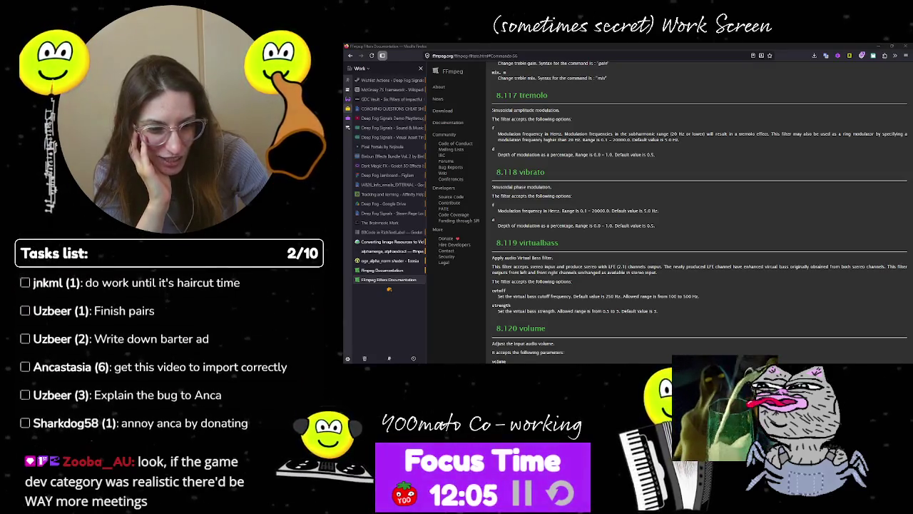
Step: Wait in PowerShell until lazertest_4_2.ogv finishes all 1199 frames, then return to Godot
{"action": "key", "text": "alt+Tab"}
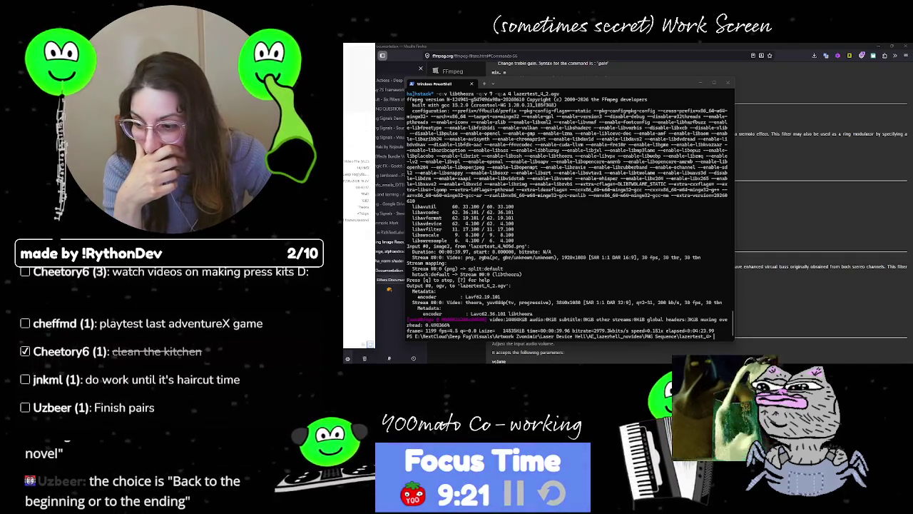
{"action": "key", "text": "alt+Tab"}
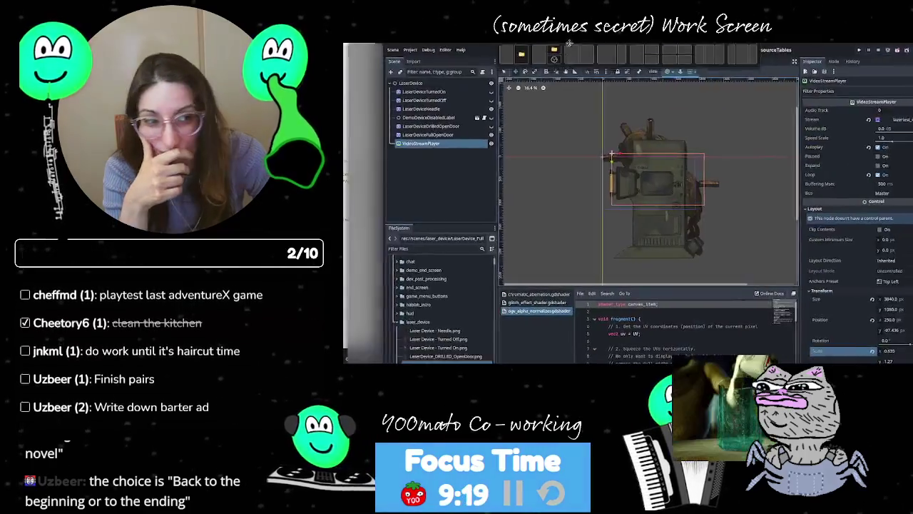
Step: Assign lazertest_4_2.ogv to the VideoStreamPlayer's Stream property and run the current scene
{"action": "left_click", "coordinate": [402, 338]}
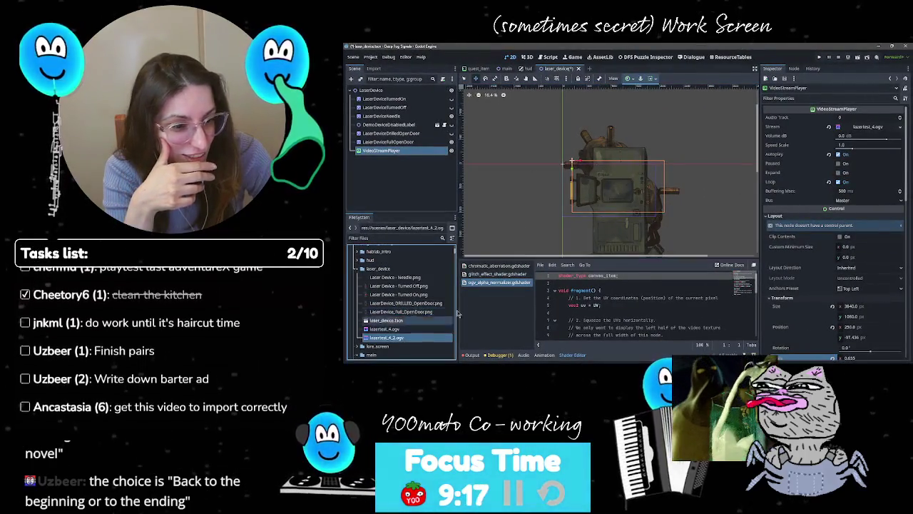
{"action": "mouse_move", "coordinate": [402, 342]}
{"action": "left_mouse_down"}
{"action": "mouse_move", "coordinate": [713, 157]}
{"action": "mouse_move", "coordinate": [866, 126]}
{"action": "left_mouse_up"}
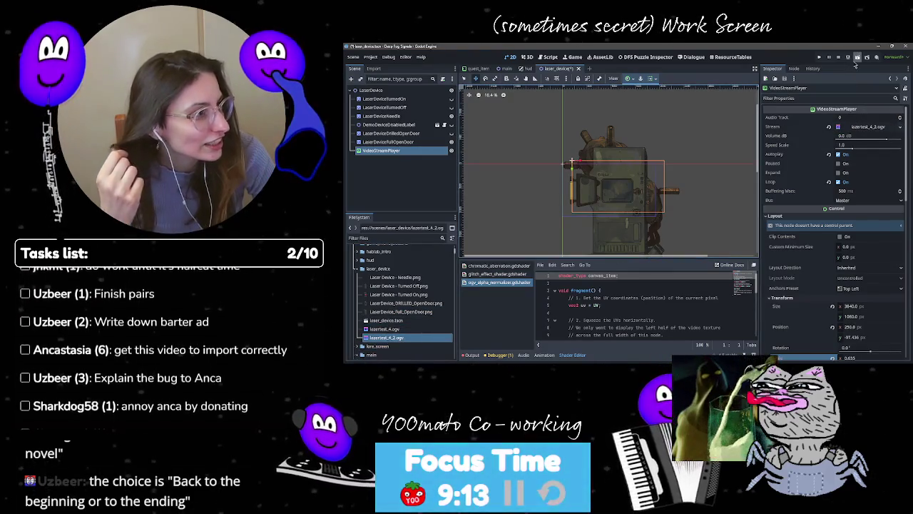
{"action": "left_click", "coordinate": [855, 62]}
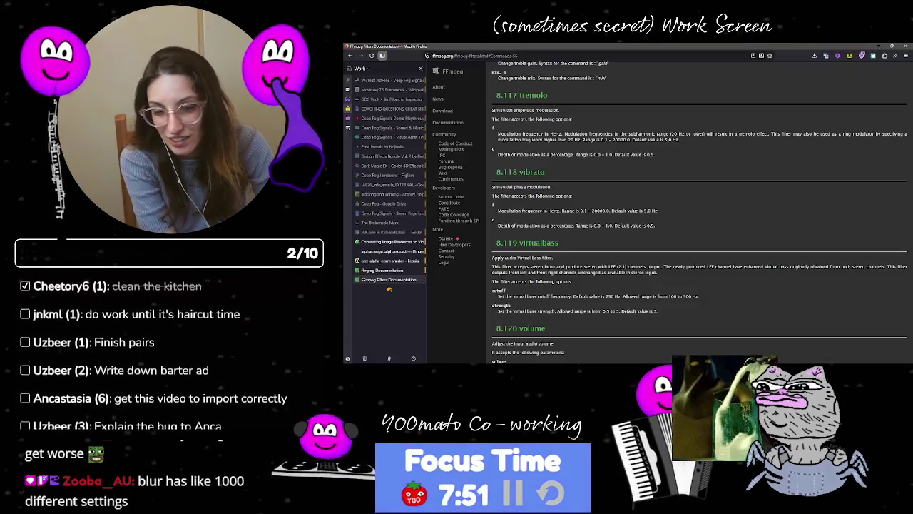
Step: Search the FFmpeg filters page for 'blur' and jump to the avgblur Commands section
{"action": "scroll", "coordinate": [548, 265], "scroll_direction": "up", "scroll_amount": 10}
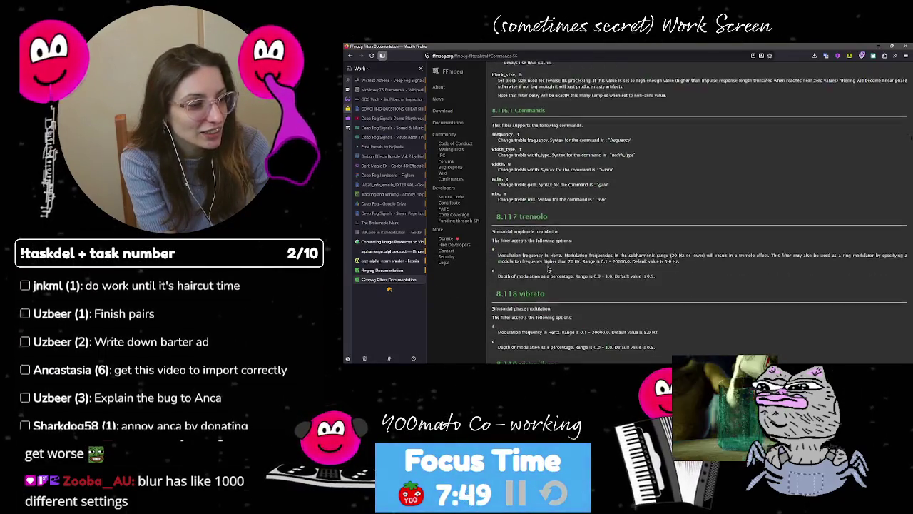
{"action": "key", "text": "alt+Left"}
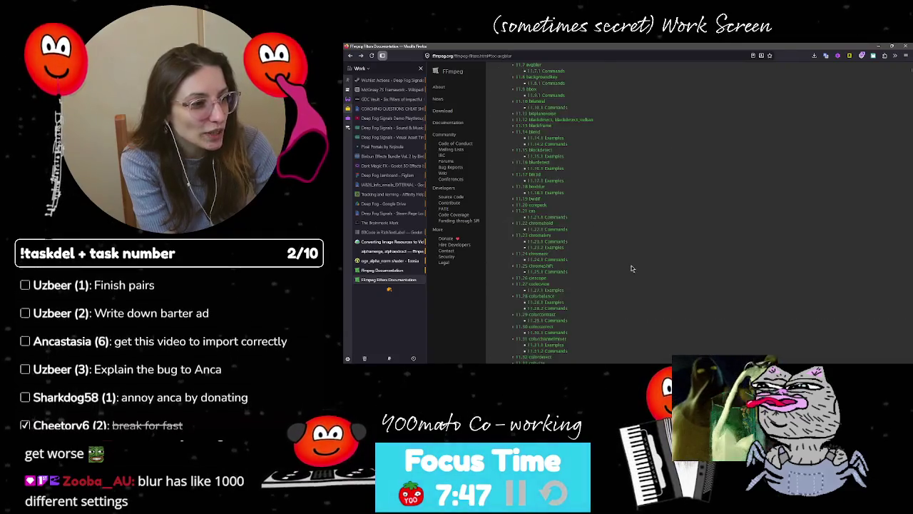
{"action": "scroll", "coordinate": [620, 278], "scroll_direction": "up", "scroll_amount": 5}
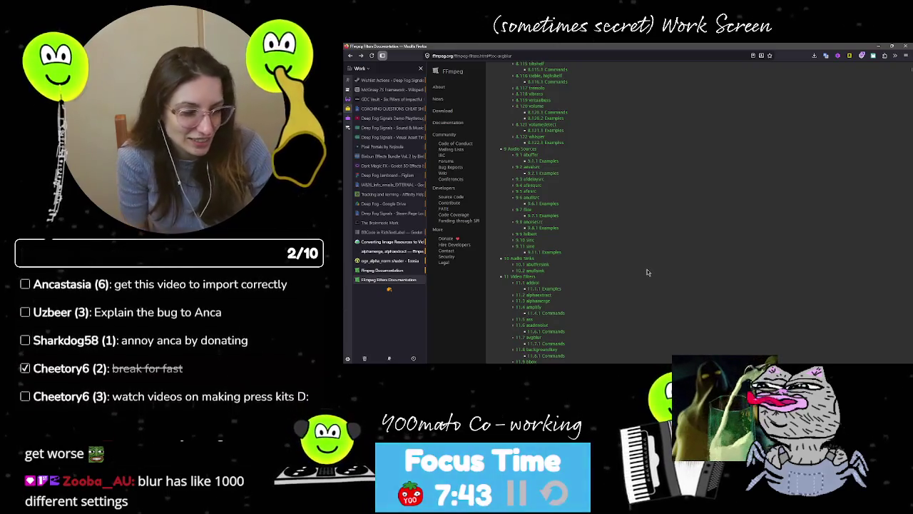
{"action": "key", "text": "ctrl+f"}
{"action": "type", "text": "blur"}
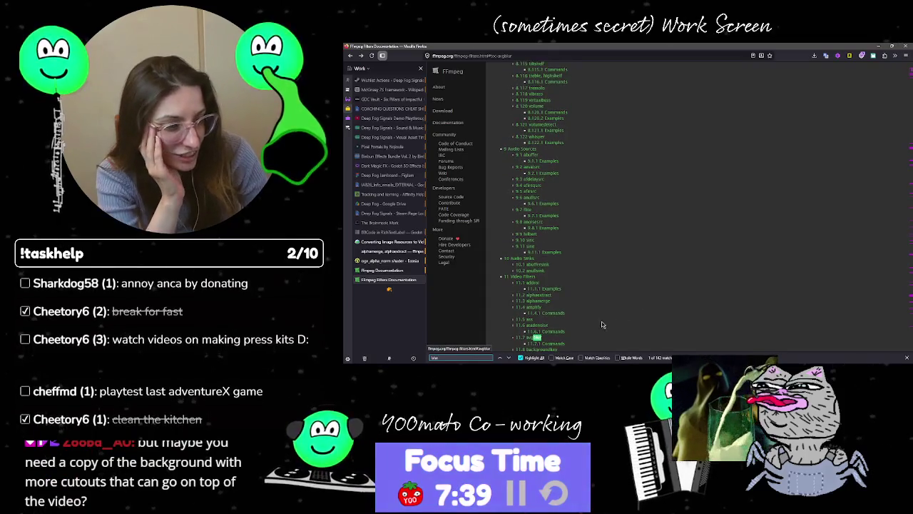
{"action": "left_click", "coordinate": [537, 343]}
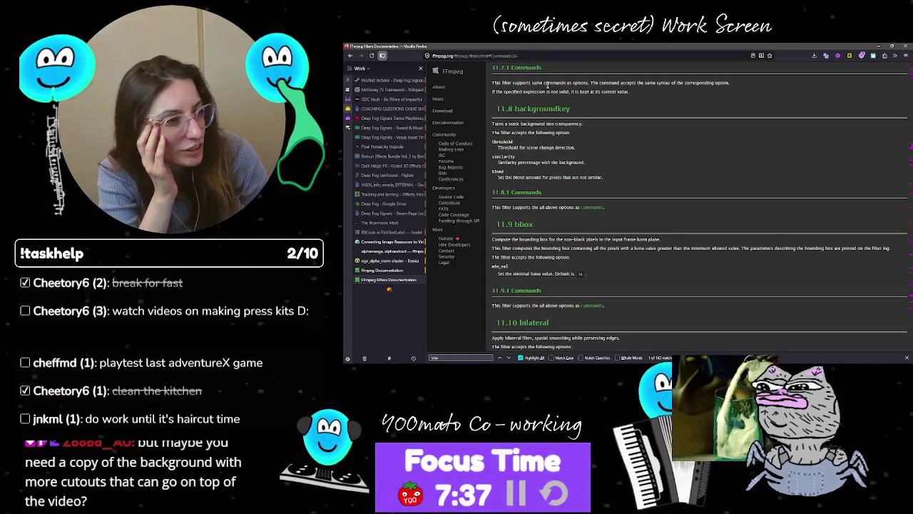
Step: Read the avgblur options, highlighting the keep-current-value note and the planes option
{"action": "left_click_drag", "start_coordinate": [628, 91], "coordinate": [589, 92]}
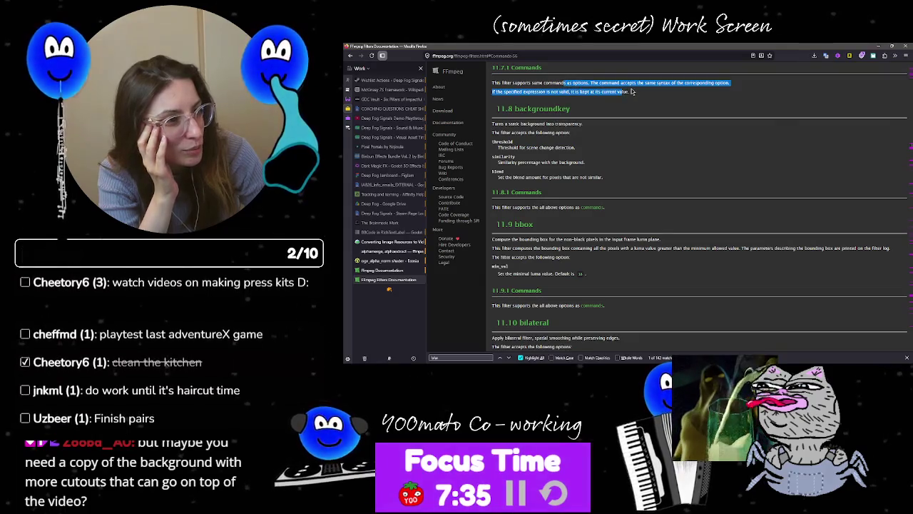
{"action": "scroll", "coordinate": [651, 216], "scroll_direction": "up", "scroll_amount": 5}
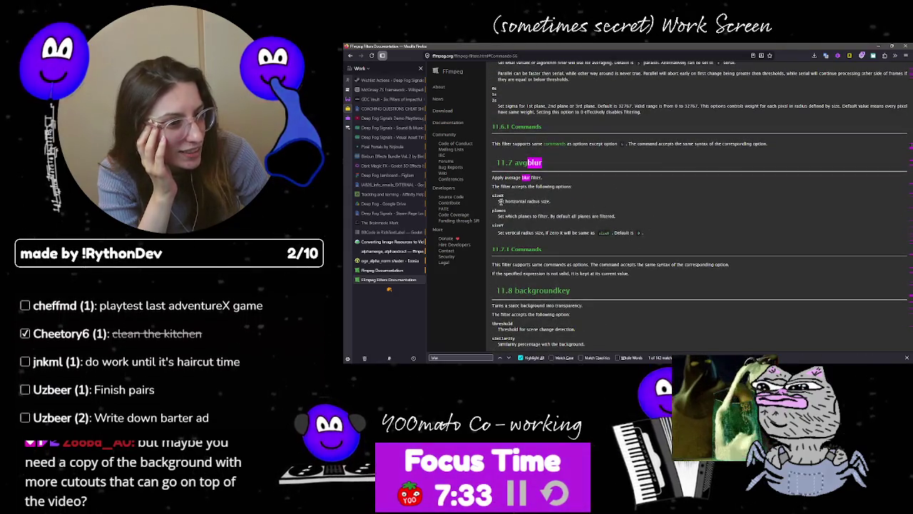
{"action": "double_click", "coordinate": [499, 210]}
{"action": "left_click", "coordinate": [501, 226]}
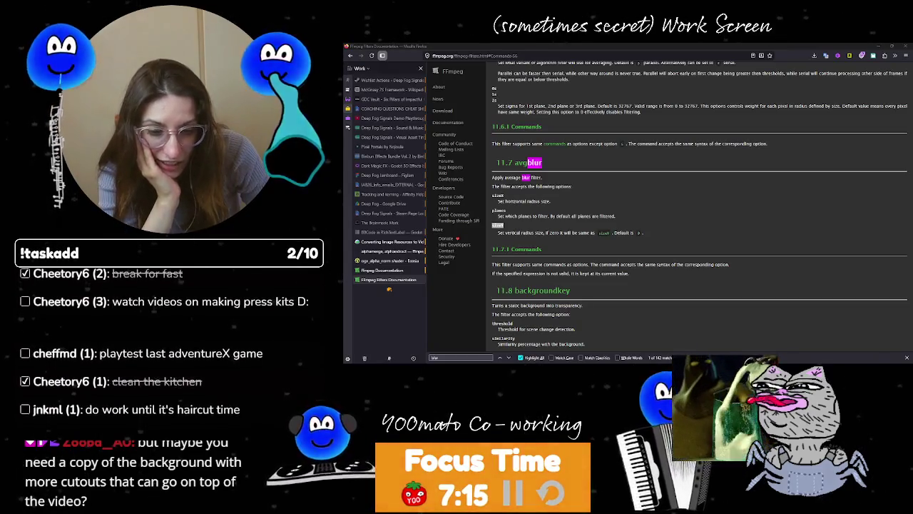
{"action": "key", "text": "alt+Tab"}
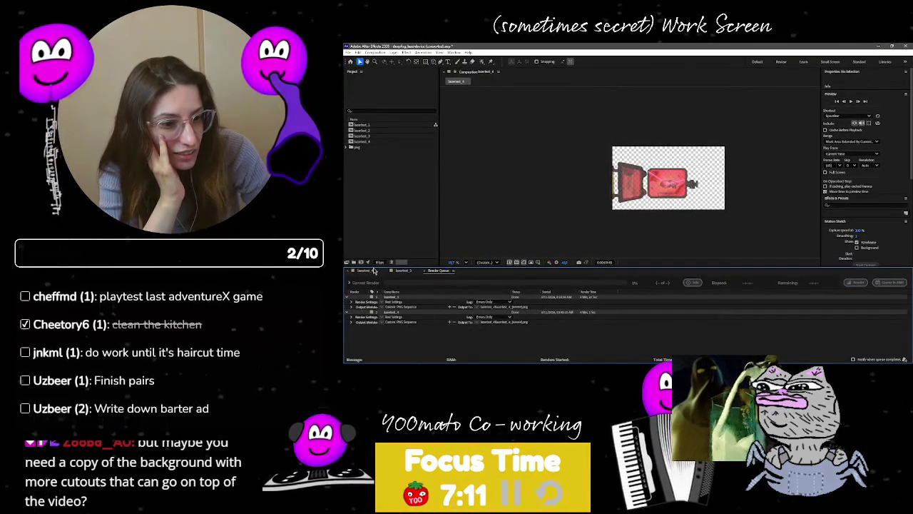
Step: Show the laser composition's layer timeline and briefly unhide a hidden layer to compare
{"action": "left_click", "coordinate": [367, 273]}
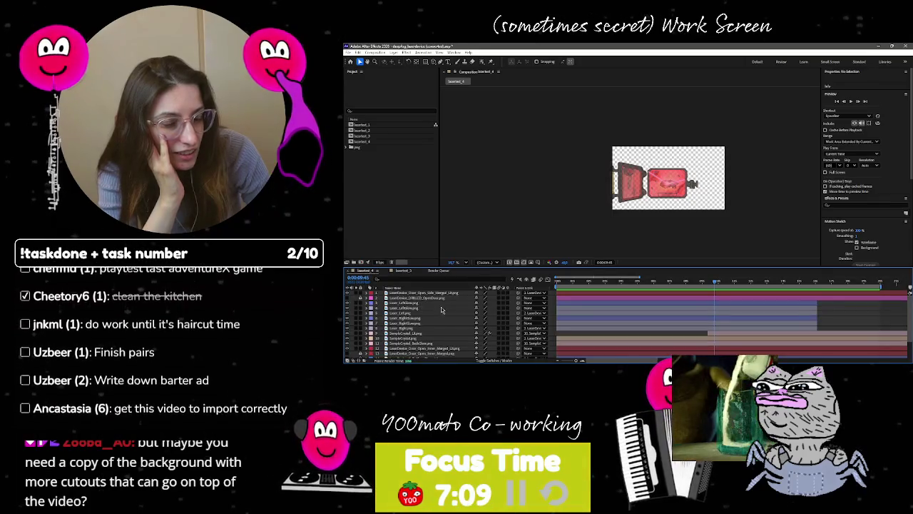
{"action": "scroll", "coordinate": [435, 320], "scroll_direction": "down", "scroll_amount": 3}
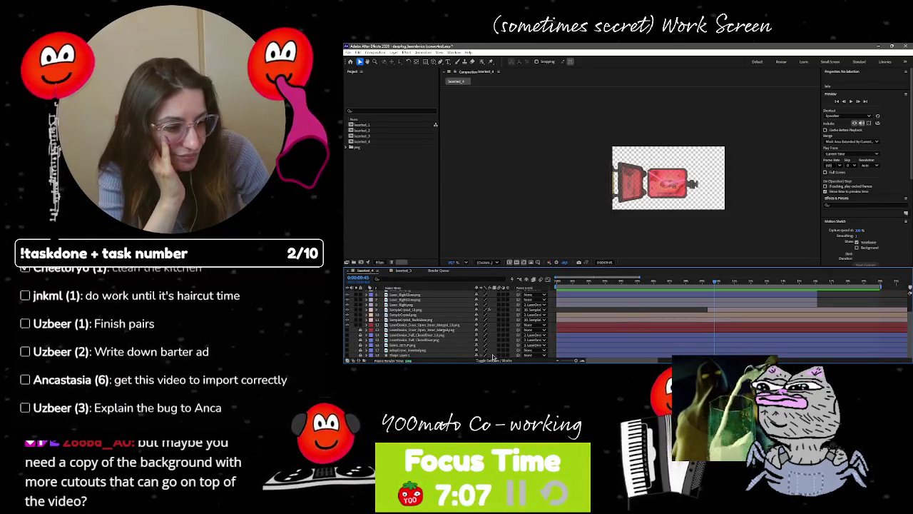
{"action": "scroll", "coordinate": [447, 319], "scroll_direction": "up", "scroll_amount": 3}
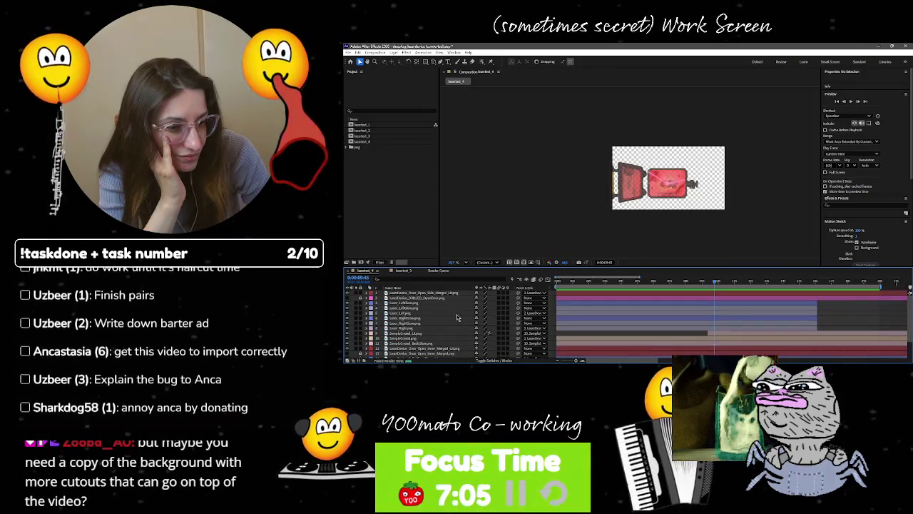
{"action": "left_click", "coordinate": [348, 303]}
{"action": "left_click", "coordinate": [348, 302]}
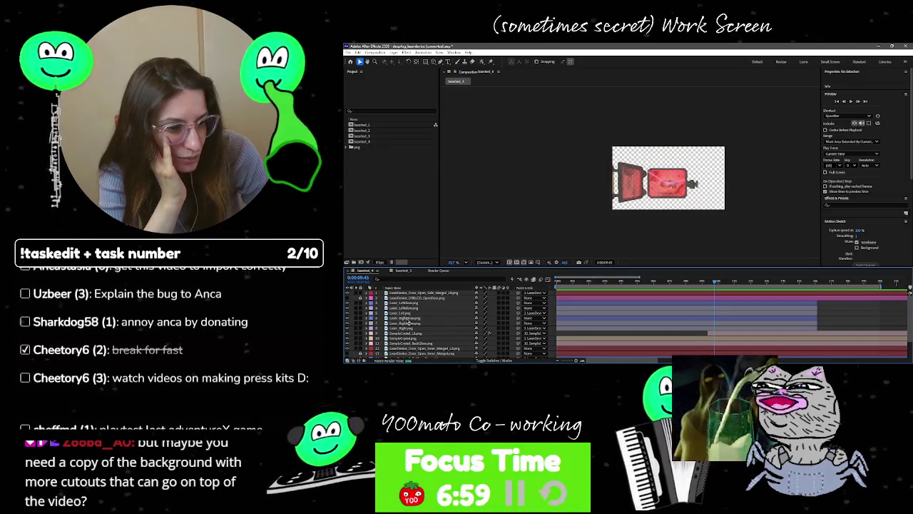
Step: Toggle several layers' visibility on and off, including the device background, to compare the preview
{"action": "scroll", "coordinate": [371, 336], "scroll_direction": "down", "scroll_amount": 3}
{"action": "left_click", "coordinate": [349, 334]}
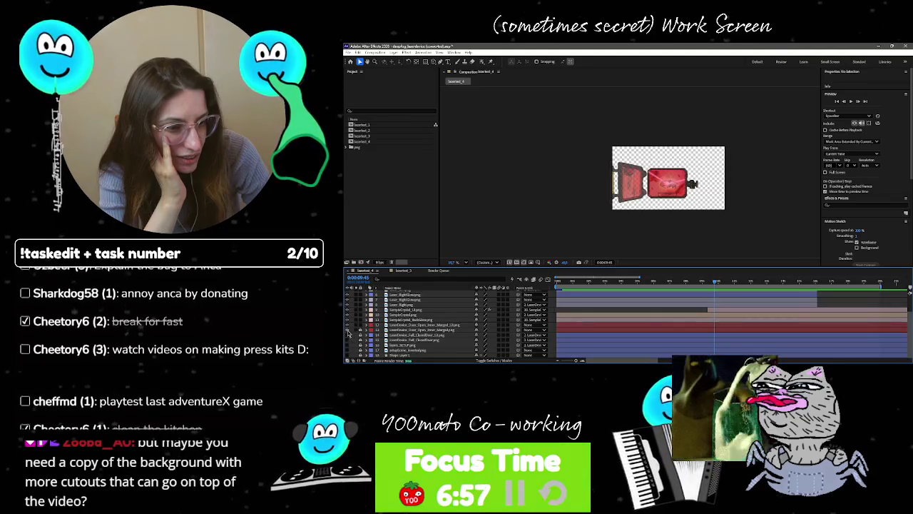
{"action": "left_click", "coordinate": [348, 333]}
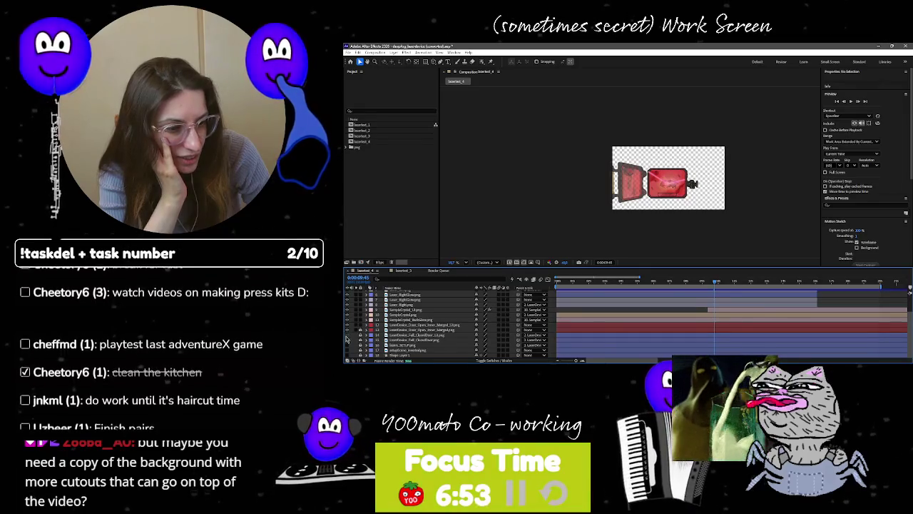
{"action": "left_click", "coordinate": [347, 338]}
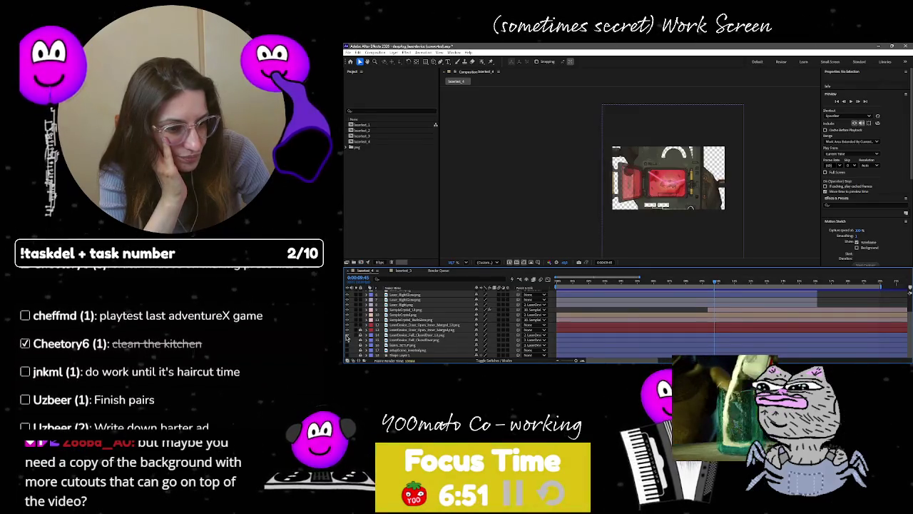
{"action": "left_click", "coordinate": [347, 339]}
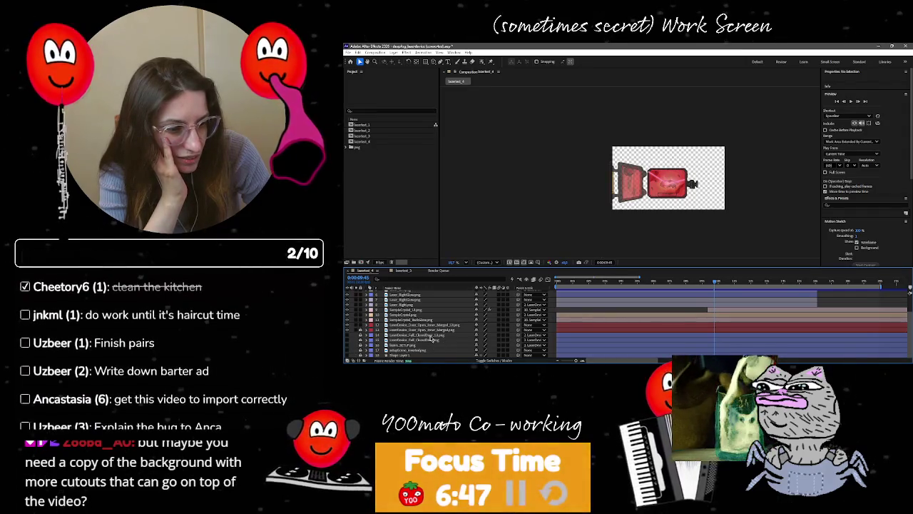
{"action": "scroll", "coordinate": [430, 341], "scroll_direction": "up", "scroll_amount": 3}
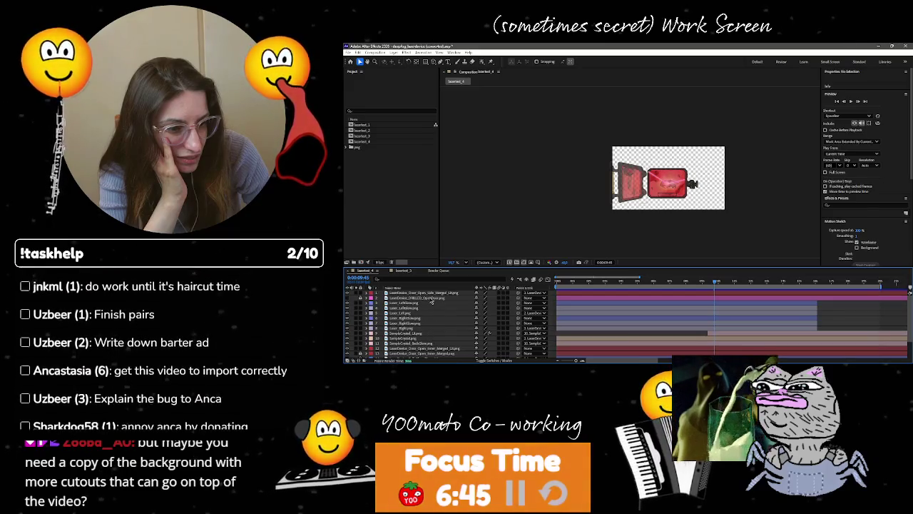
{"action": "left_click", "coordinate": [347, 300]}
{"action": "left_click", "coordinate": [347, 300]}
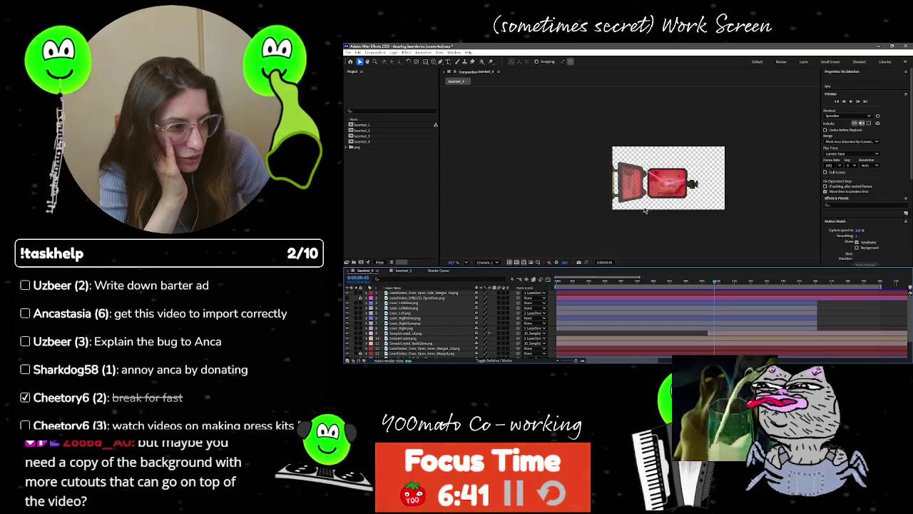
Step: Zoom in on the device's left edge, hide the open side-door layer, then fit the view
{"action": "left_click", "coordinate": [627, 172]}
{"action": "scroll", "coordinate": [627, 172], "scroll_direction": "up", "scroll_amount": 4}
{"action": "scroll", "coordinate": [700, 198], "scroll_direction": "right", "scroll_amount": 3}
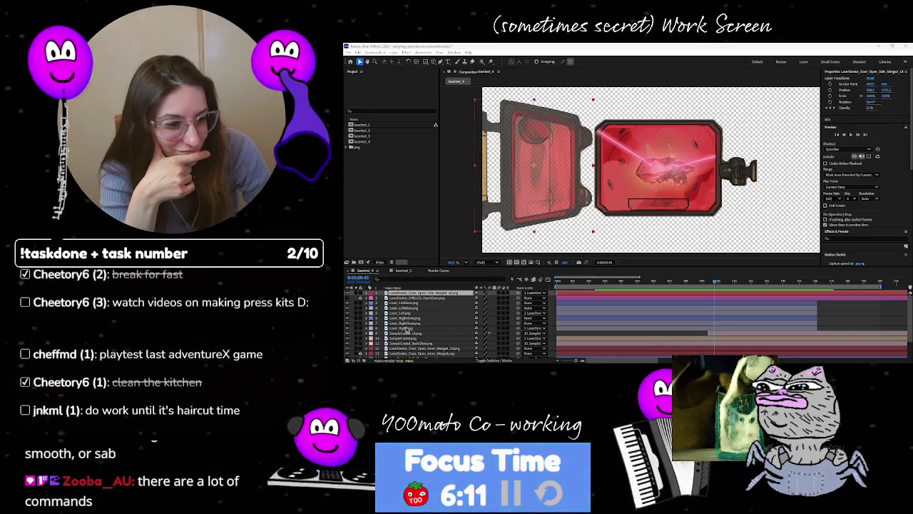
{"action": "scroll", "coordinate": [722, 193], "scroll_direction": "up", "scroll_amount": 2}
{"action": "scroll", "coordinate": [722, 192], "scroll_direction": "down", "scroll_amount": 1}
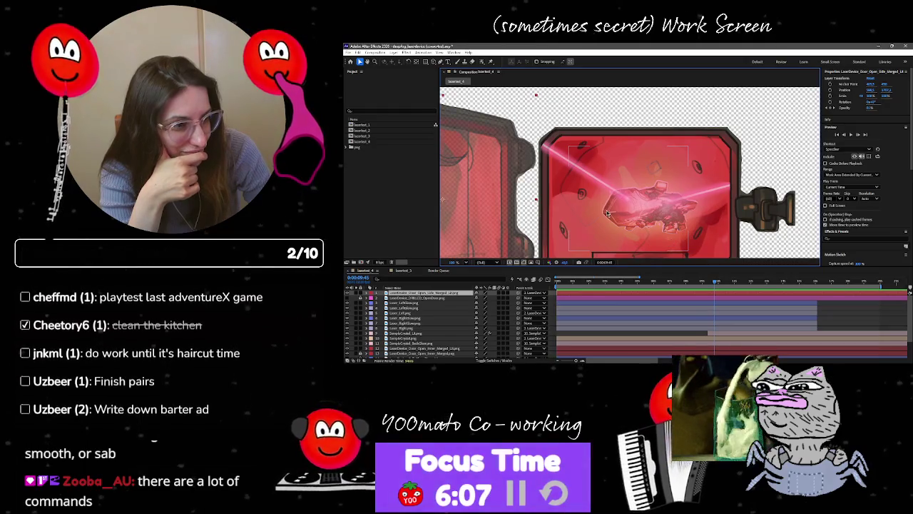
{"action": "scroll", "coordinate": [547, 160], "scroll_direction": "up", "scroll_amount": 2}
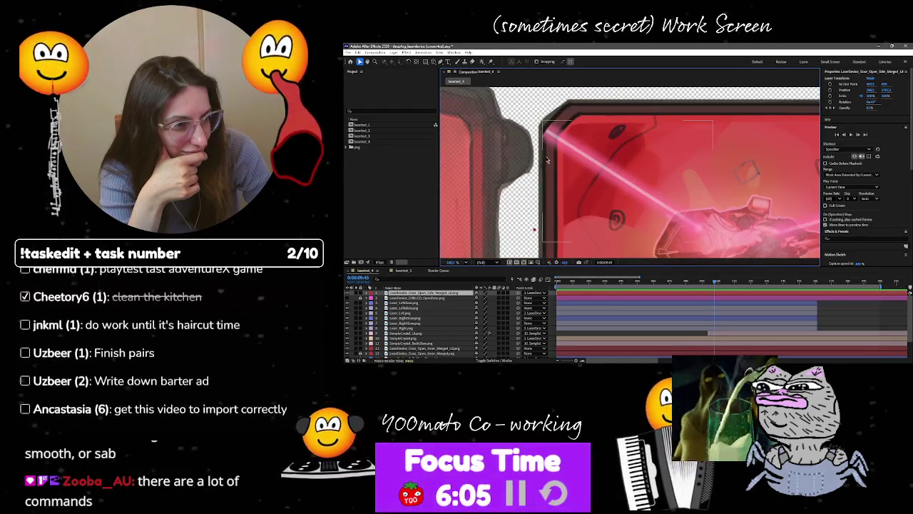
{"action": "scroll", "coordinate": [685, 127], "scroll_direction": "up", "scroll_amount": 2}
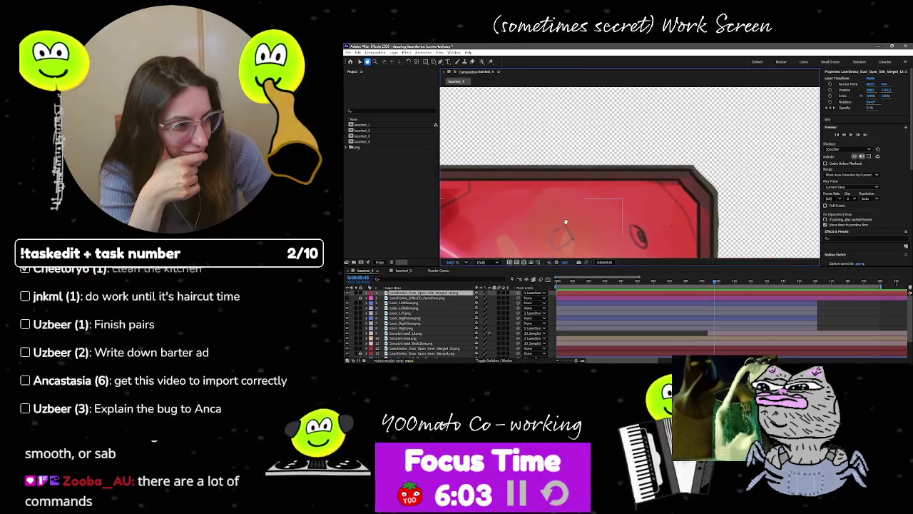
{"action": "scroll", "coordinate": [722, 124], "scroll_direction": "down", "scroll_amount": 2}
{"action": "scroll", "coordinate": [666, 139], "scroll_direction": "up", "scroll_amount": 1}
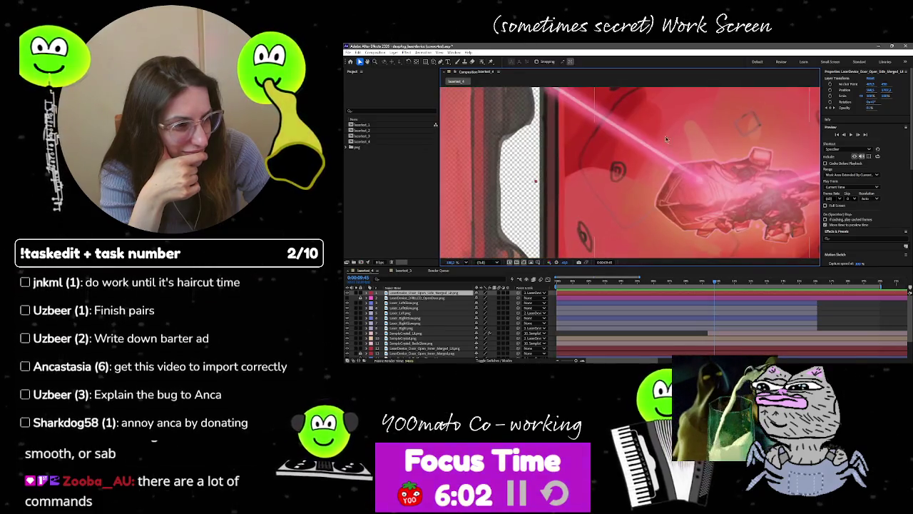
{"action": "left_click", "coordinate": [347, 293]}
{"action": "key", "text": "comma"}
{"action": "key", "text": "comma"}
{"action": "key", "text": "comma"}
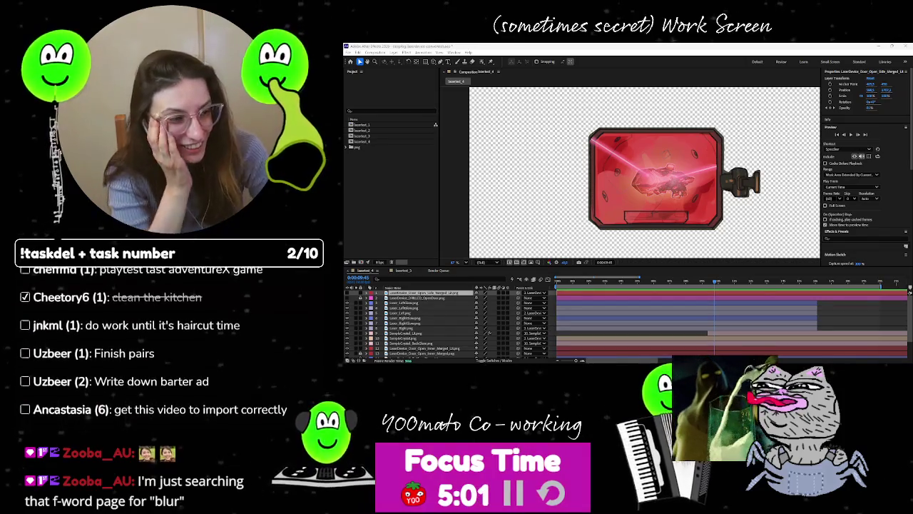
Step: Filter Godot's FileSystem dock by 'sample' and select hatch closed sample.png
{"action": "key", "text": "alt+Tab"}
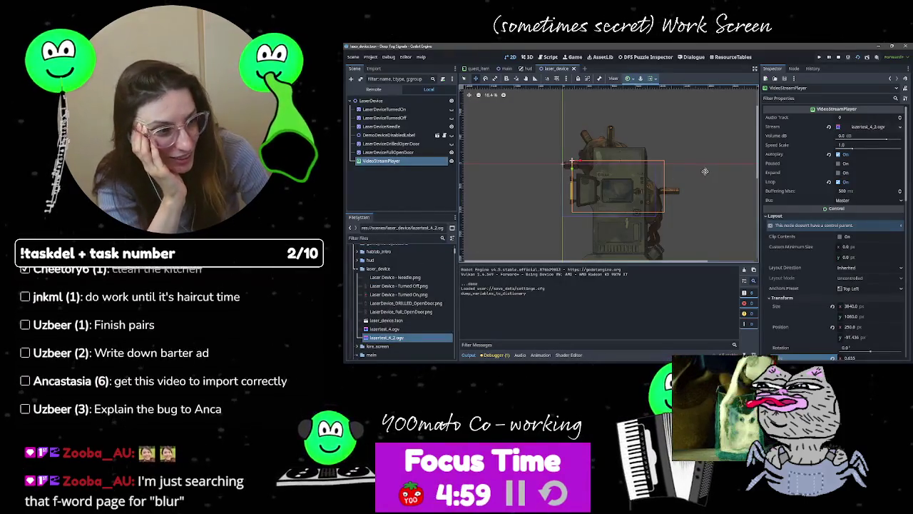
{"action": "scroll", "coordinate": [667, 186], "scroll_direction": "up", "scroll_amount": 8}
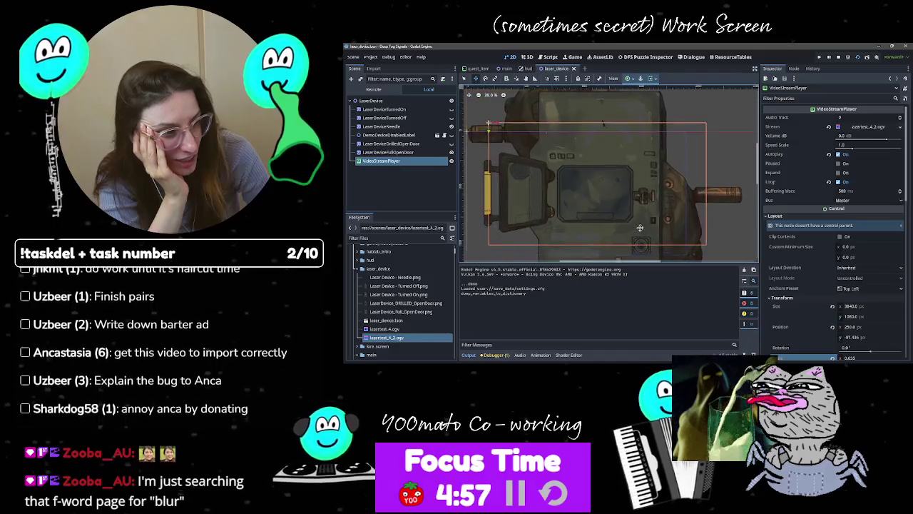
{"action": "scroll", "coordinate": [534, 201], "scroll_direction": "up", "scroll_amount": 1}
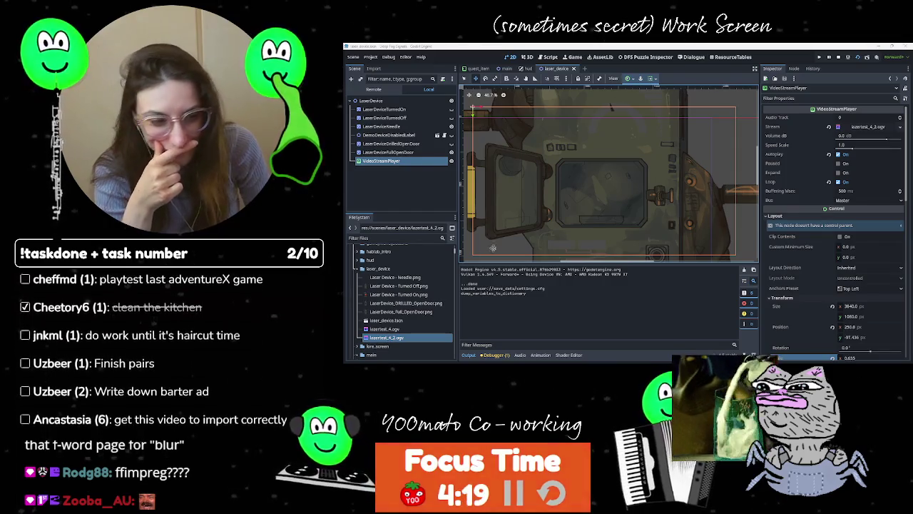
{"action": "left_click", "coordinate": [395, 237]}
{"action": "type", "text": "sample"}
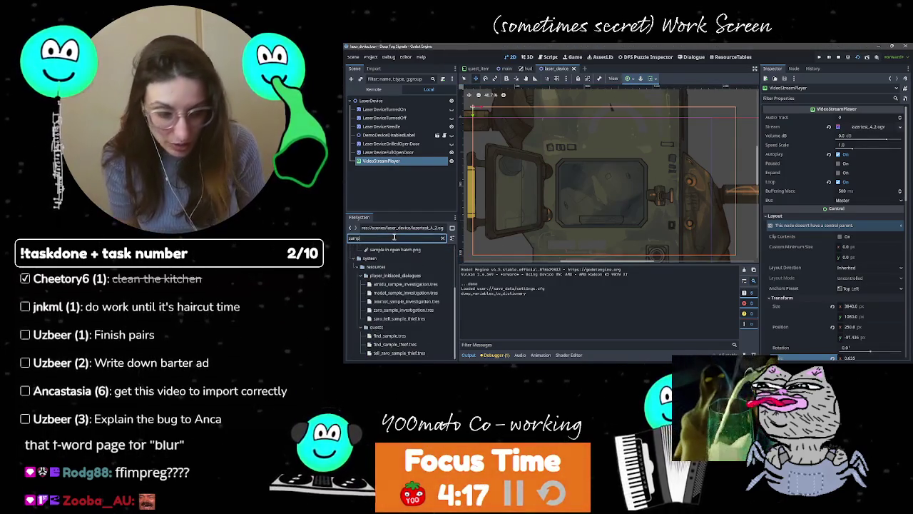
{"action": "scroll", "coordinate": [395, 267], "scroll_direction": "up", "scroll_amount": 2}
{"action": "left_click", "coordinate": [410, 309]}
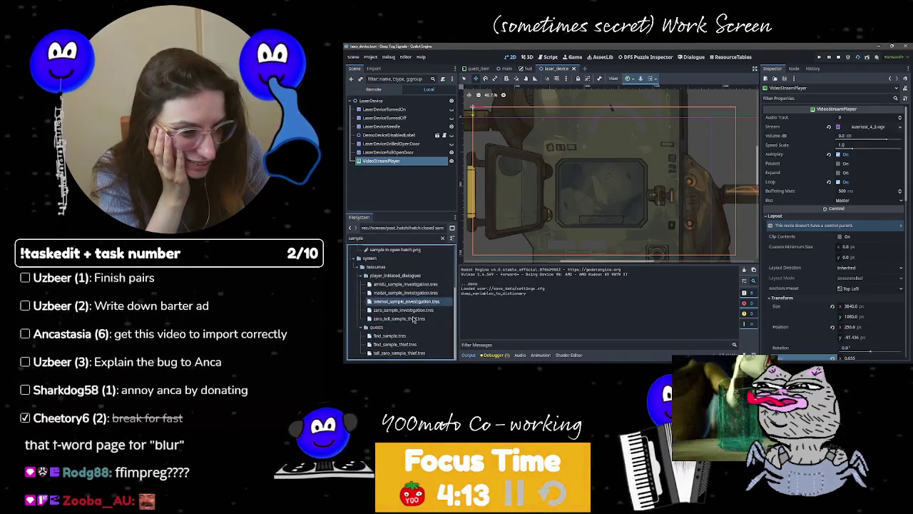
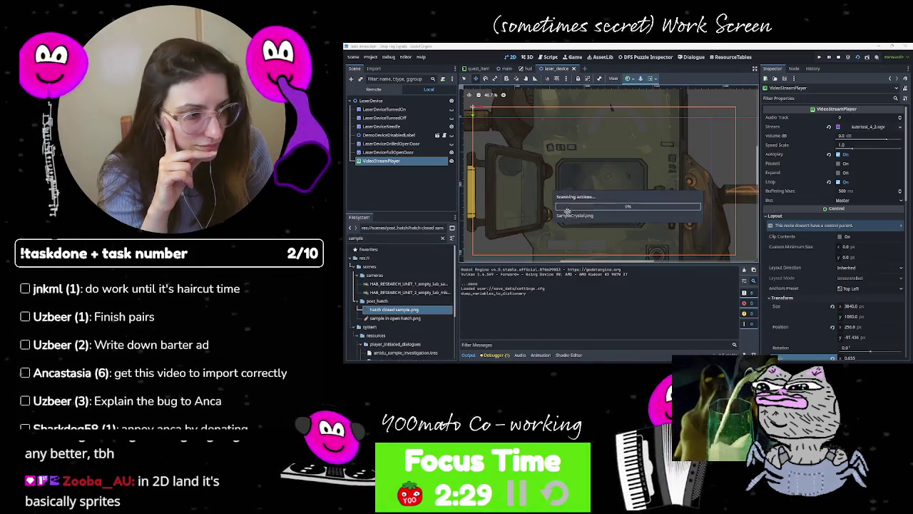
Step: Drop SampleCrystal.png into the laser device as a sprite and tilt it to an angle
{"action": "scroll", "coordinate": [423, 303], "scroll_direction": "down", "scroll_amount": 2}
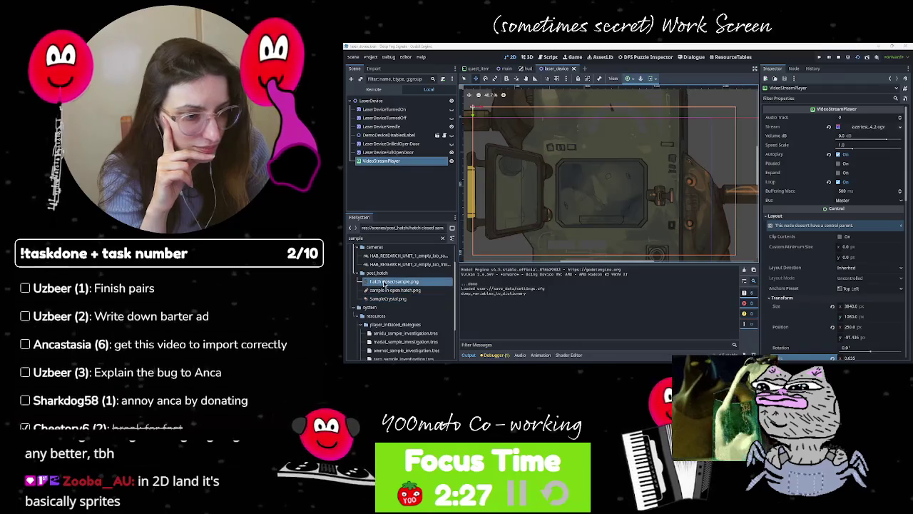
{"action": "left_click", "coordinate": [400, 299]}
{"action": "mouse_move", "coordinate": [399, 301]}
{"action": "left_mouse_down"}
{"action": "mouse_move", "coordinate": [413, 303]}
{"action": "mouse_move", "coordinate": [583, 231]}
{"action": "left_mouse_up"}
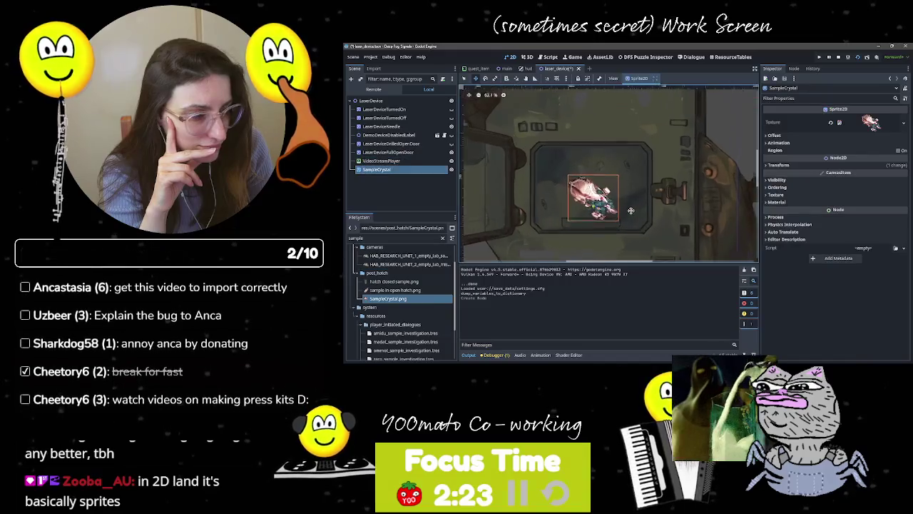
{"action": "scroll", "coordinate": [613, 228], "scroll_direction": "up", "scroll_amount": 3}
{"action": "left_click_drag", "start_coordinate": [570, 164], "coordinate": [582, 202]}
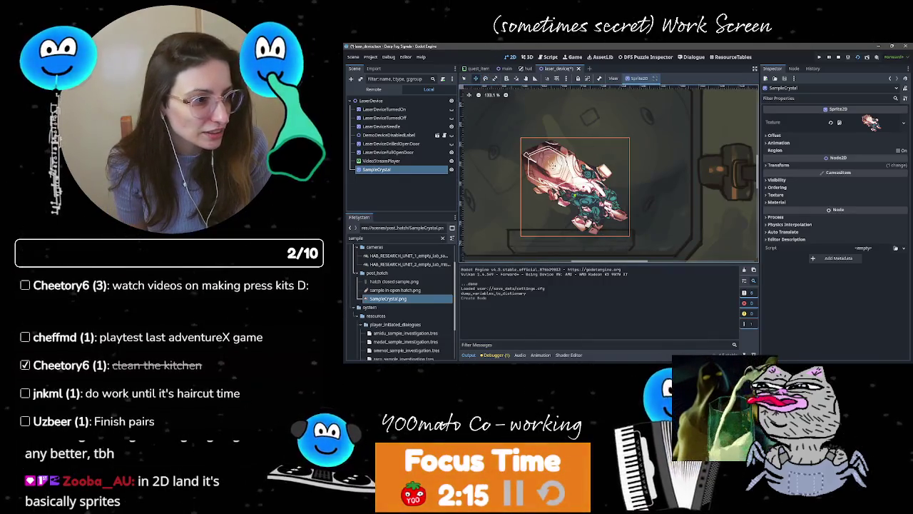
{"action": "left_click", "coordinate": [485, 79]}
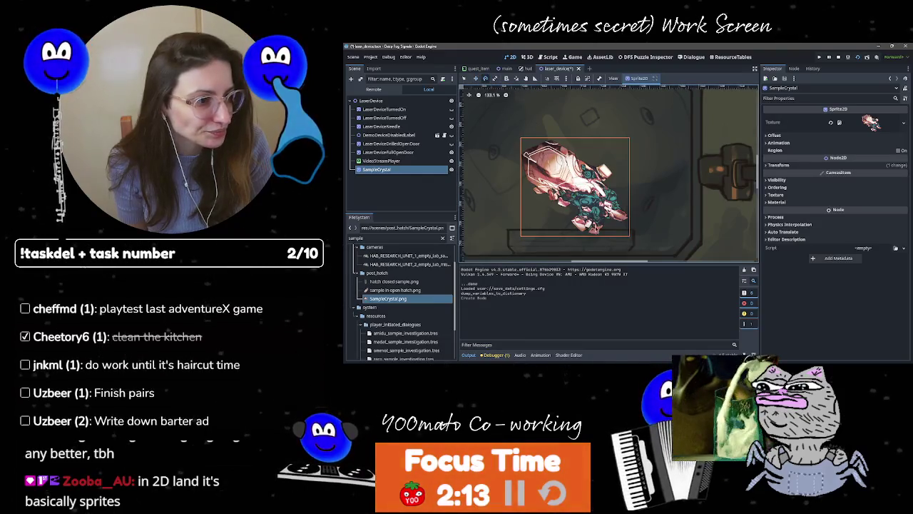
{"action": "mouse_move", "coordinate": [625, 232]}
{"action": "left_mouse_down"}
{"action": "mouse_move", "coordinate": [629, 212]}
{"action": "mouse_move", "coordinate": [616, 202]}
{"action": "left_mouse_up"}
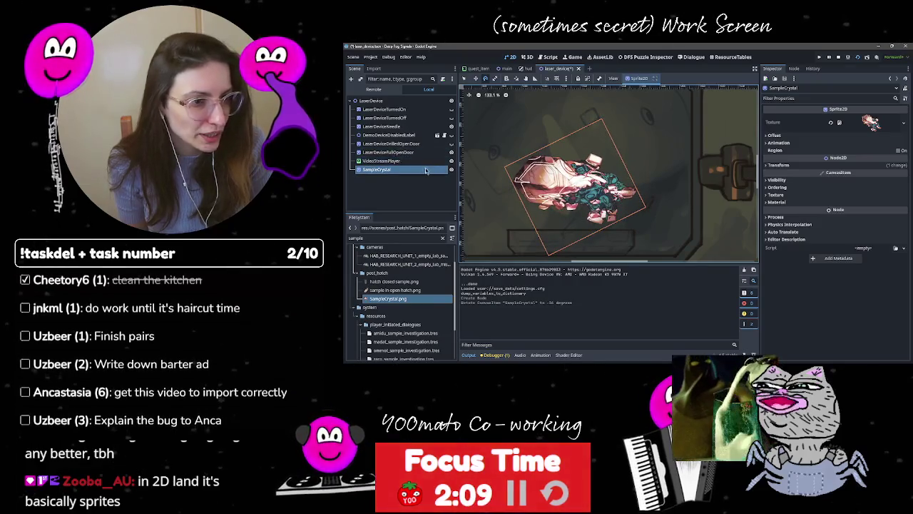
Step: Move VideoStreamPlayer below SampleCrystal in the scene tree and run the laser device scene
{"action": "key", "text": "ctrl+z"}
{"action": "left_click", "coordinate": [382, 160]}
{"action": "left_click", "coordinate": [818, 57]}
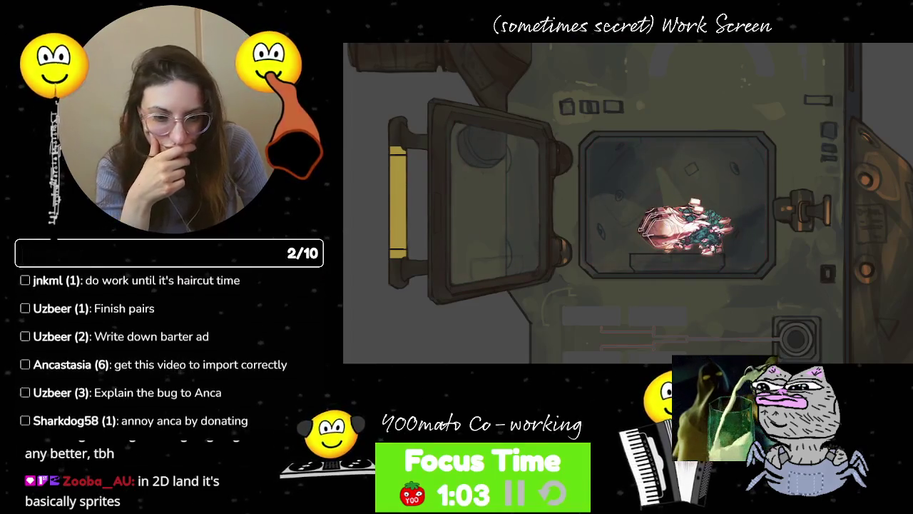
{"action": "key", "text": "alt+Tab"}
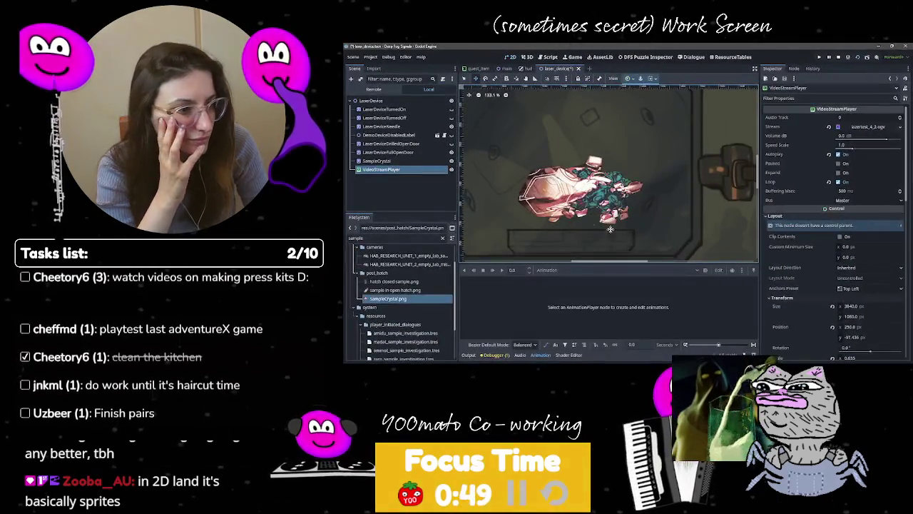
Step: Expand VideoStreamPlayer's Stream resource in the Inspector to show its Resource path and name
{"action": "scroll", "coordinate": [676, 207], "scroll_direction": "down", "scroll_amount": 6}
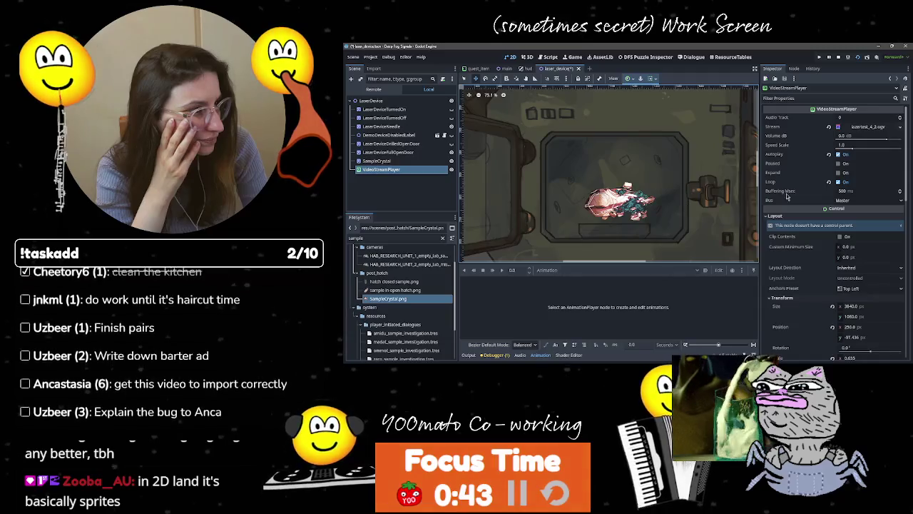
{"action": "scroll", "coordinate": [820, 299], "scroll_direction": "down", "scroll_amount": 3}
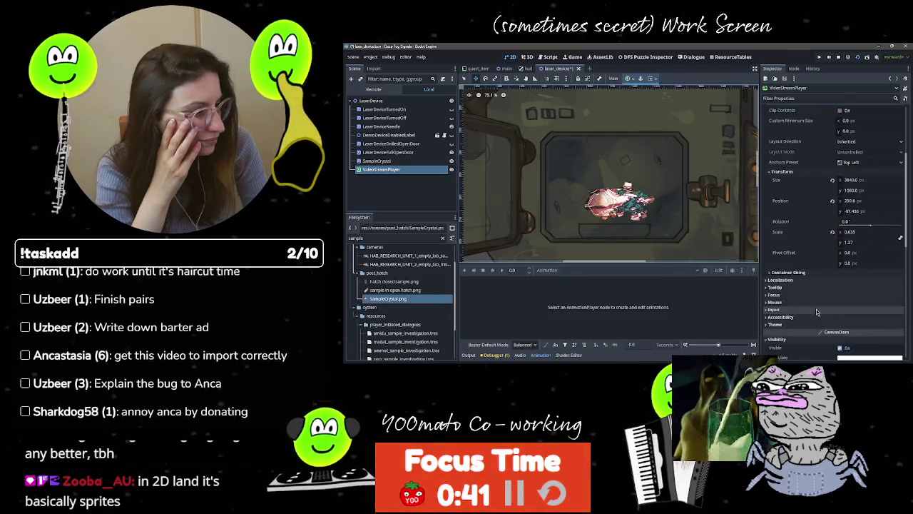
{"action": "scroll", "coordinate": [795, 298], "scroll_direction": "down", "scroll_amount": 3}
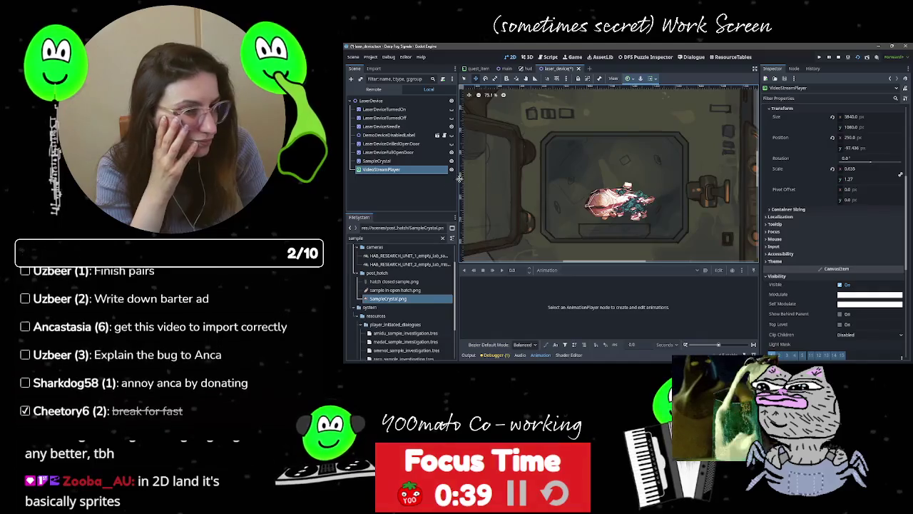
{"action": "left_click", "coordinate": [386, 169]}
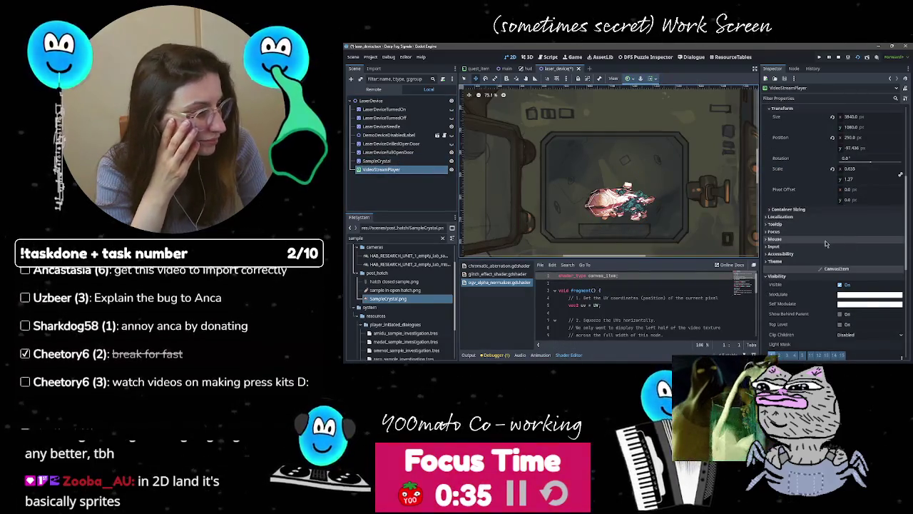
{"action": "scroll", "coordinate": [821, 235], "scroll_direction": "up", "scroll_amount": 5}
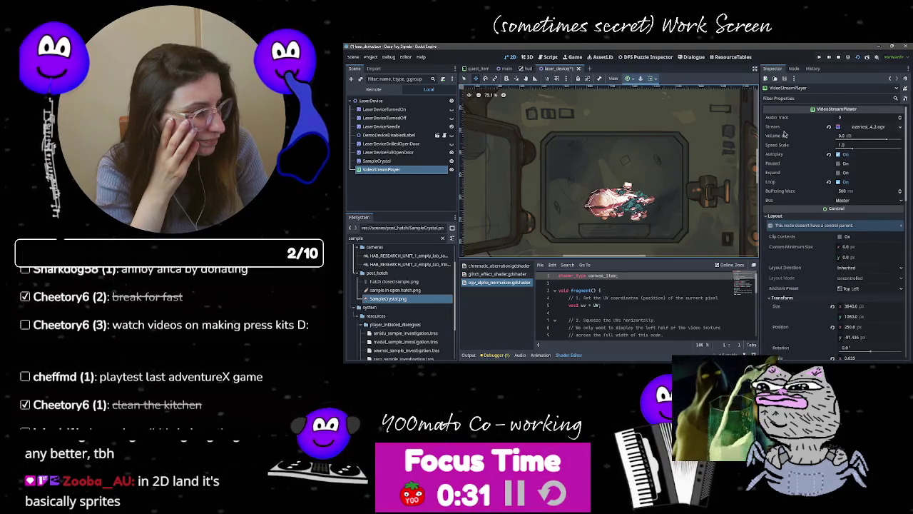
{"action": "left_click", "coordinate": [866, 126]}
{"action": "left_click", "coordinate": [803, 145]}
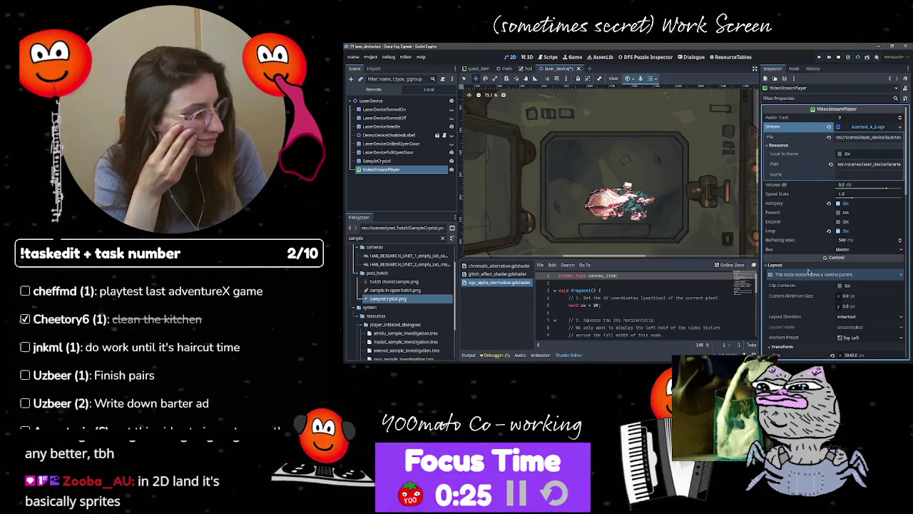
{"action": "scroll", "coordinate": [796, 290], "scroll_direction": "down", "scroll_amount": 5}
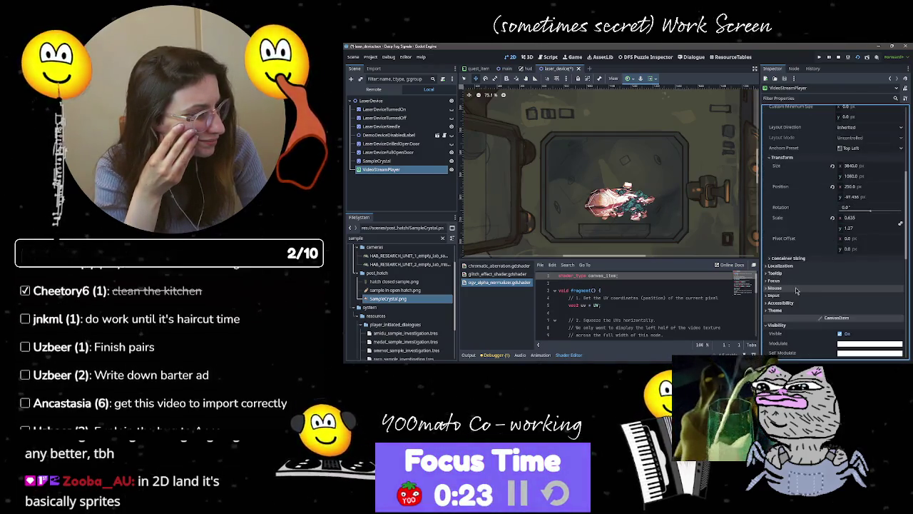
{"action": "scroll", "coordinate": [796, 290], "scroll_direction": "up", "scroll_amount": 5}
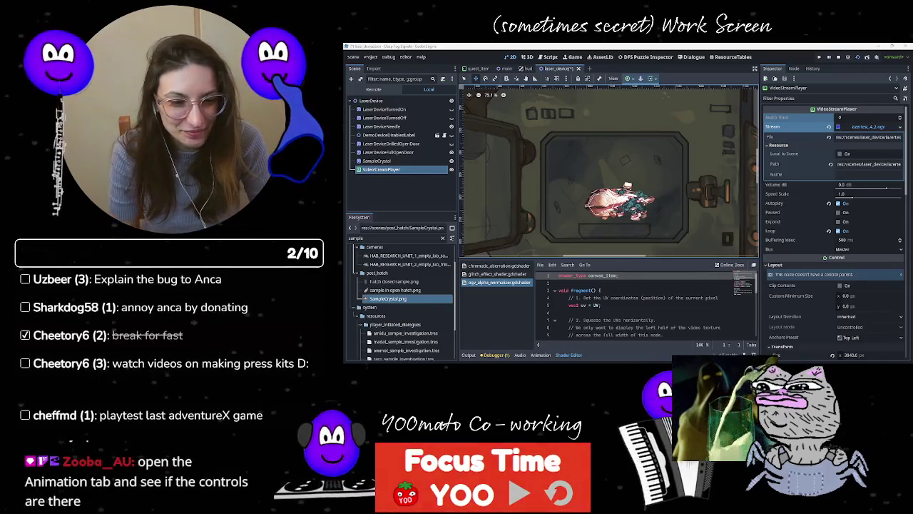
Step: Check the Animation panel for VideoStreamPlayer video controls, then run the laser device scene again
{"action": "left_click", "coordinate": [540, 354]}
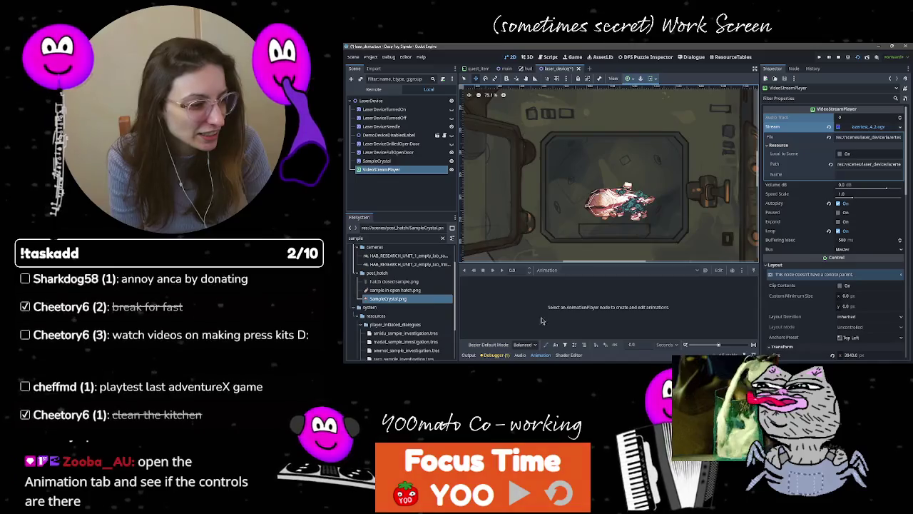
{"action": "left_click", "coordinate": [392, 161]}
{"action": "left_click", "coordinate": [385, 169]}
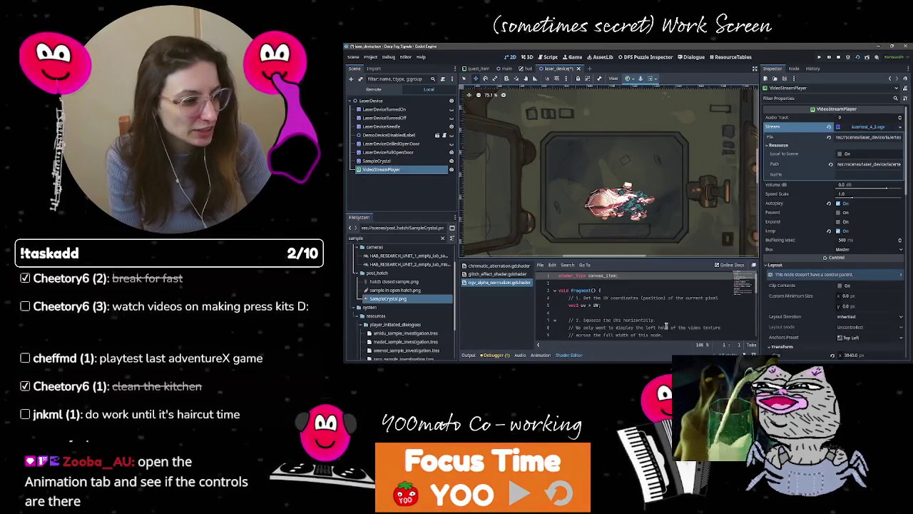
{"action": "left_click", "coordinate": [542, 354]}
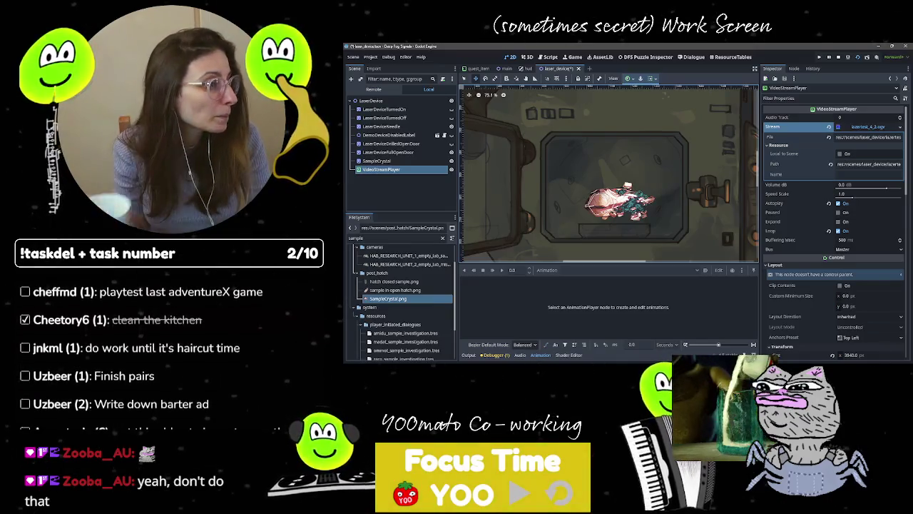
{"action": "left_click", "coordinate": [864, 59]}
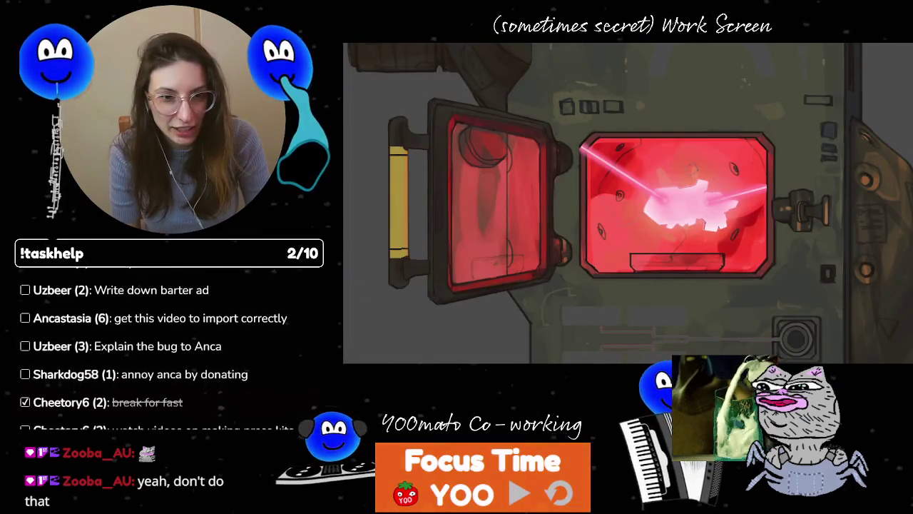
Step: Compare the game against the After Effects composition, then stop the running game with F8
{"action": "key", "text": "alt+Tab"}
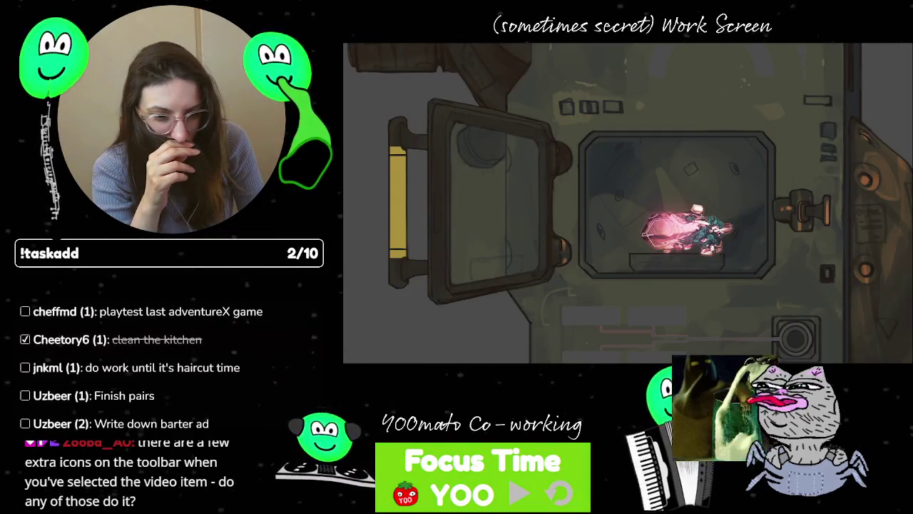
{"action": "key", "text": "F8"}
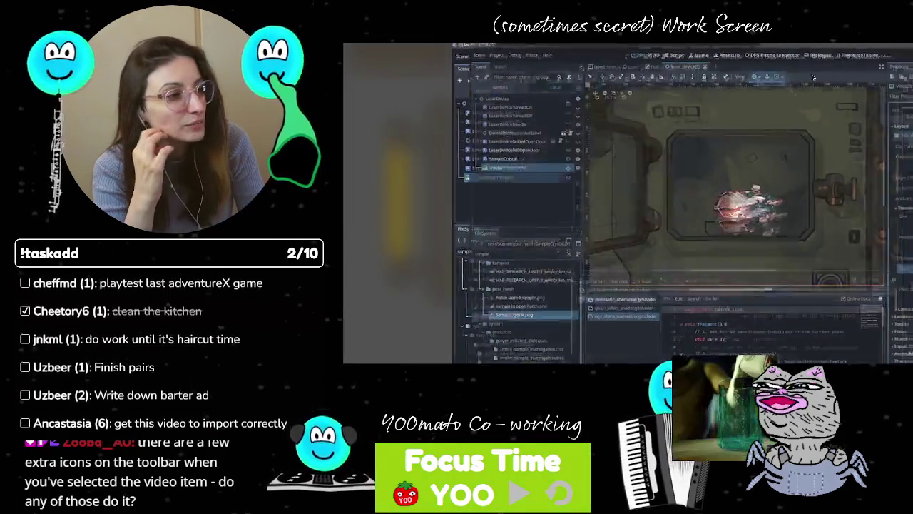
{"action": "key", "text": "Return"}
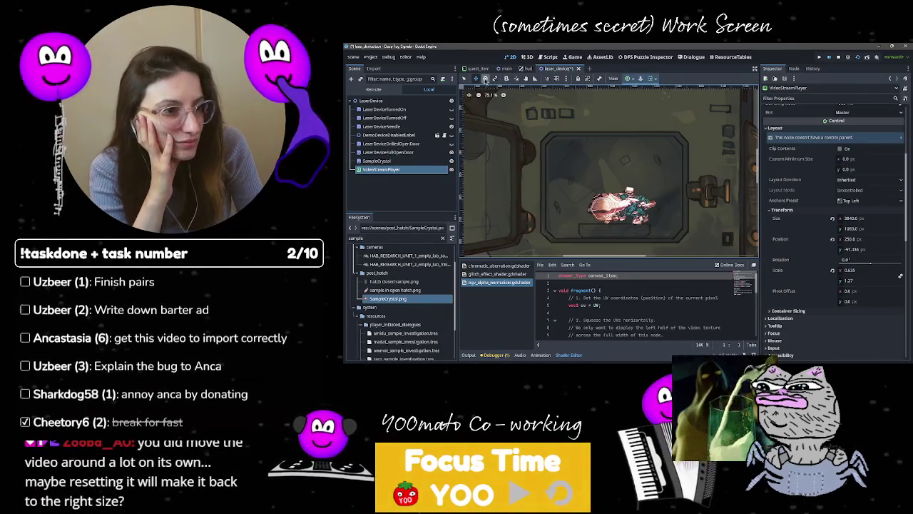
{"action": "left_click", "coordinate": [396, 162]}
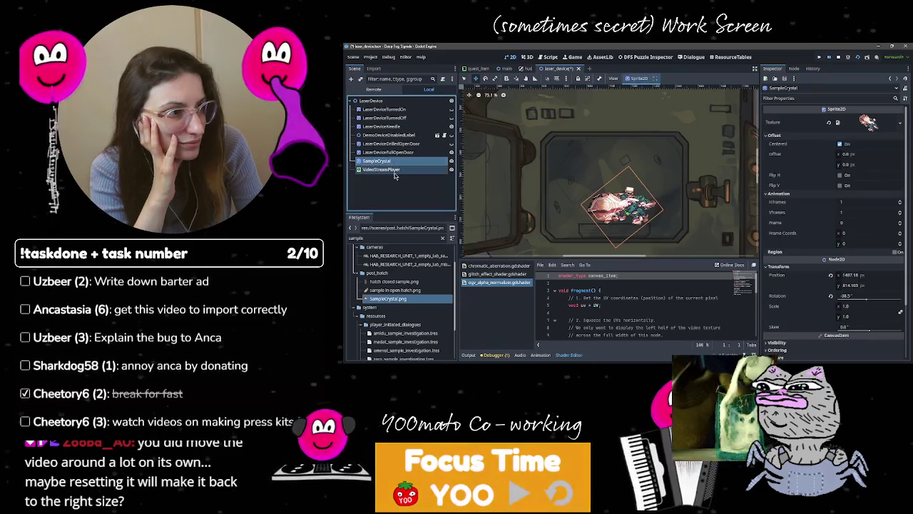
{"action": "left_click", "coordinate": [393, 170]}
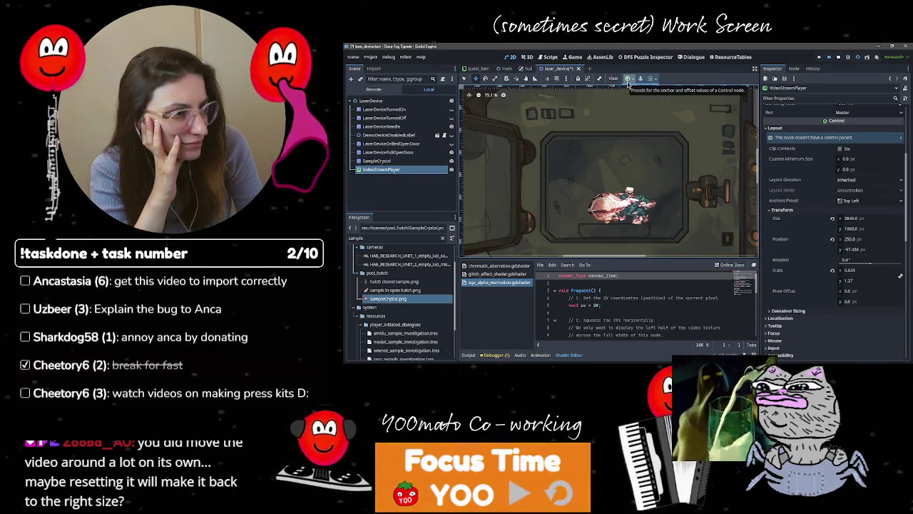
{"action": "left_click", "coordinate": [629, 79]}
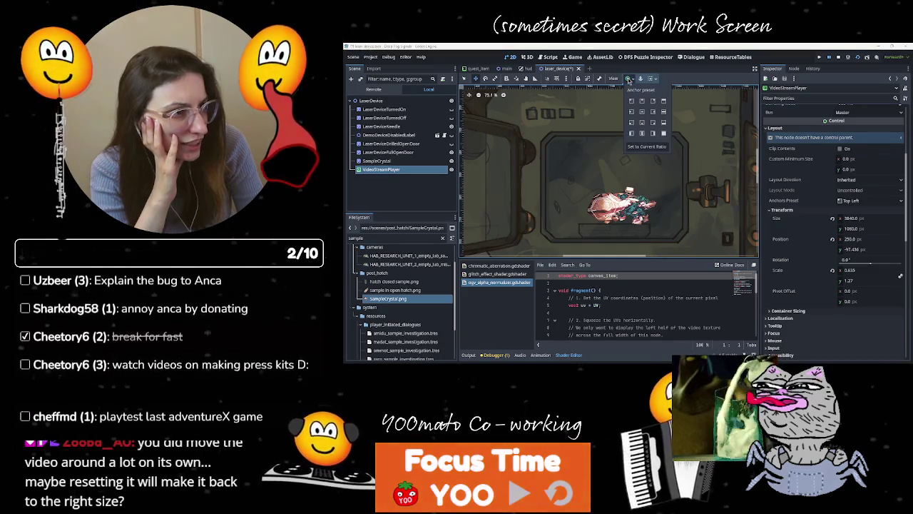
{"action": "left_click", "coordinate": [647, 79]}
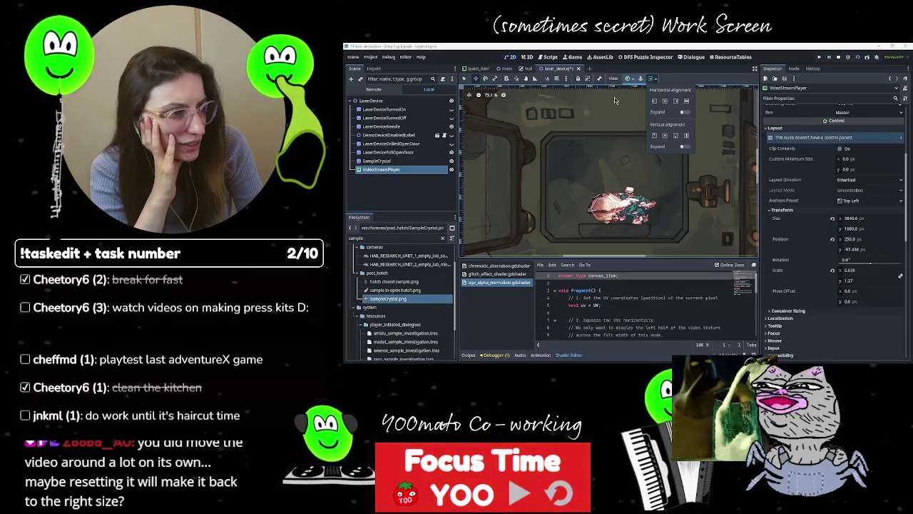
{"action": "left_click", "coordinate": [642, 68]}
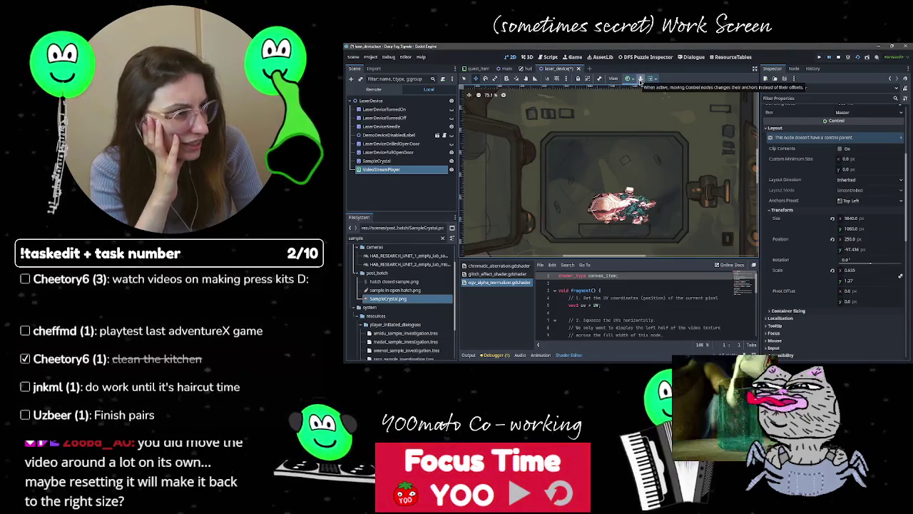
{"action": "left_click", "coordinate": [421, 193]}
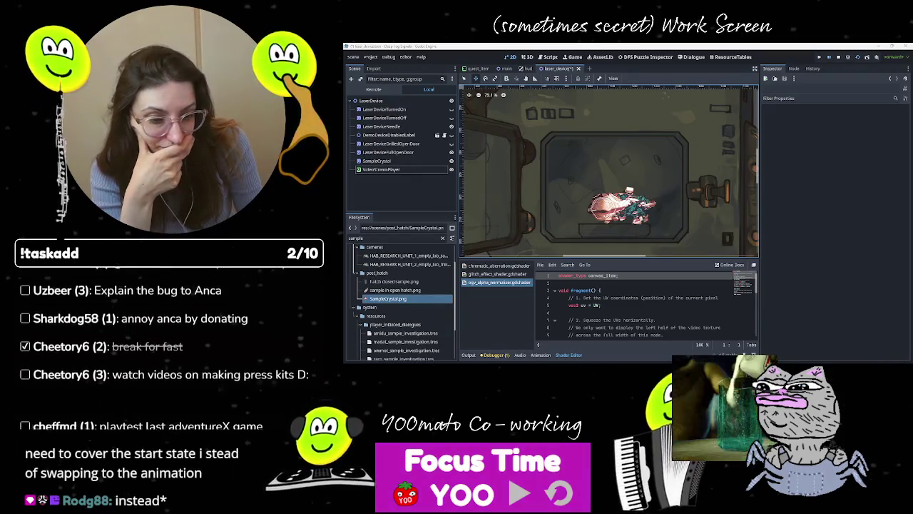
Step: Zoom into the After Effects laser canister composition and scrub through its laser animation frames
{"action": "key", "text": "alt+Tab"}
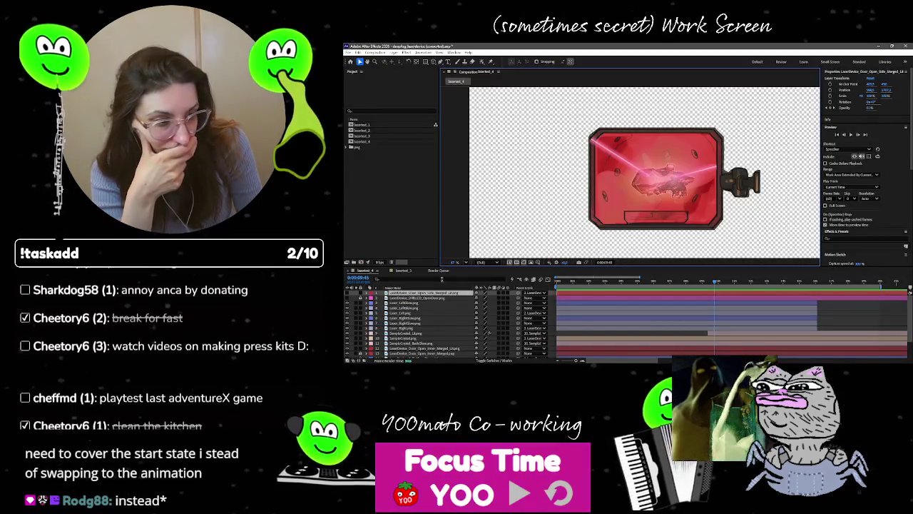
{"action": "scroll", "coordinate": [659, 311], "scroll_direction": "up", "scroll_amount": 2}
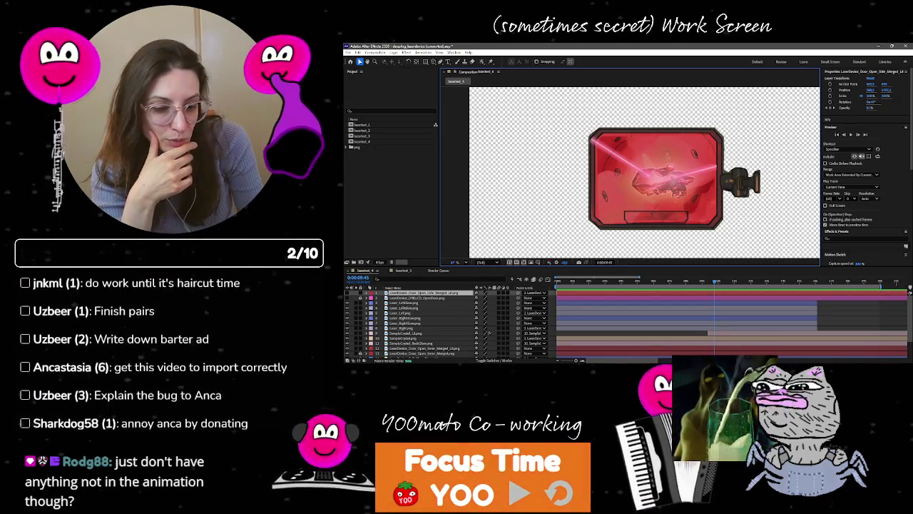
{"action": "scroll", "coordinate": [572, 180], "scroll_direction": "up", "scroll_amount": 3}
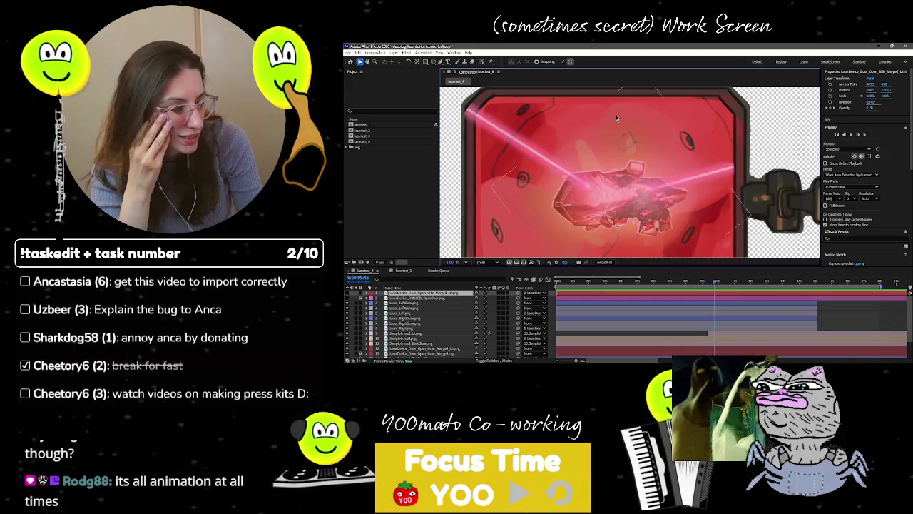
{"action": "mouse_move", "coordinate": [710, 284]}
{"action": "left_mouse_down"}
{"action": "mouse_move", "coordinate": [775, 283]}
{"action": "mouse_move", "coordinate": [743, 276]}
{"action": "mouse_move", "coordinate": [793, 282]}
{"action": "left_mouse_up"}
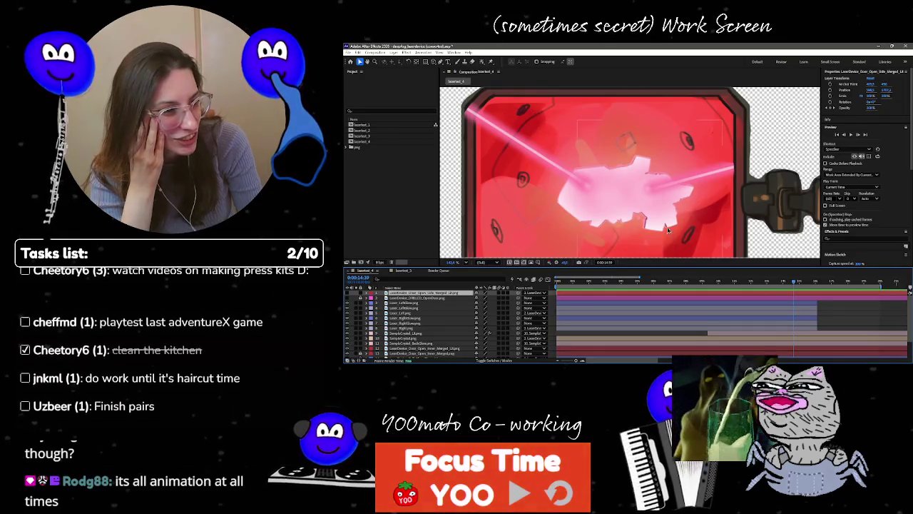
{"action": "left_click_drag", "start_coordinate": [804, 286], "coordinate": [794, 284]}
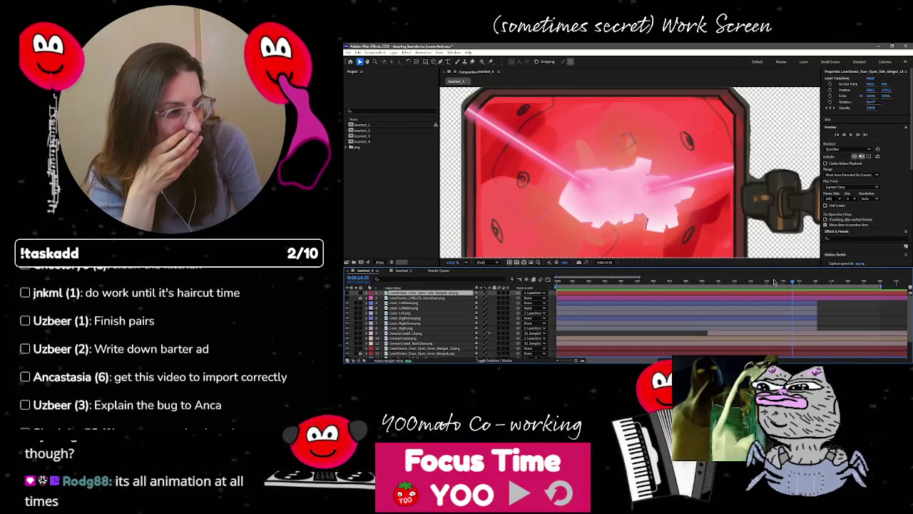
{"action": "mouse_move", "coordinate": [742, 284]}
{"action": "left_mouse_down"}
{"action": "mouse_move", "coordinate": [682, 285]}
{"action": "mouse_move", "coordinate": [734, 288]}
{"action": "mouse_move", "coordinate": [719, 287]}
{"action": "left_mouse_up"}
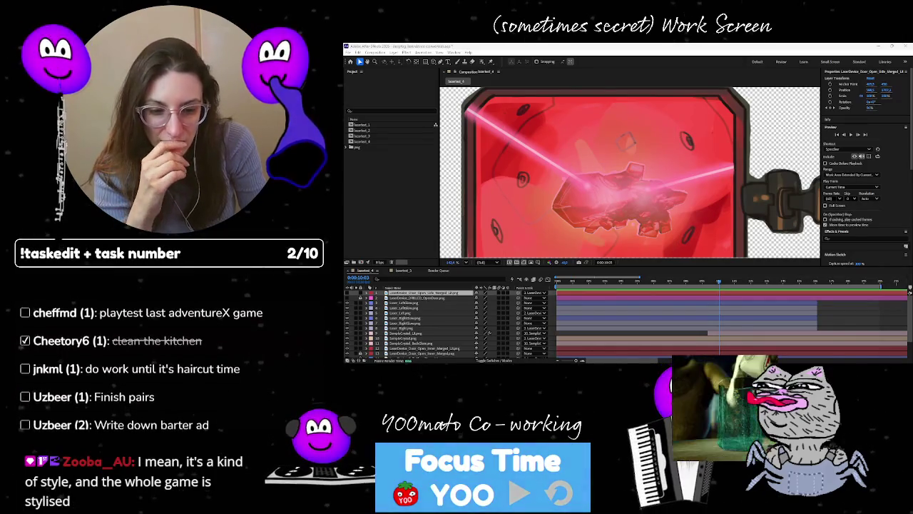
{"action": "key", "text": "alt+Tab"}
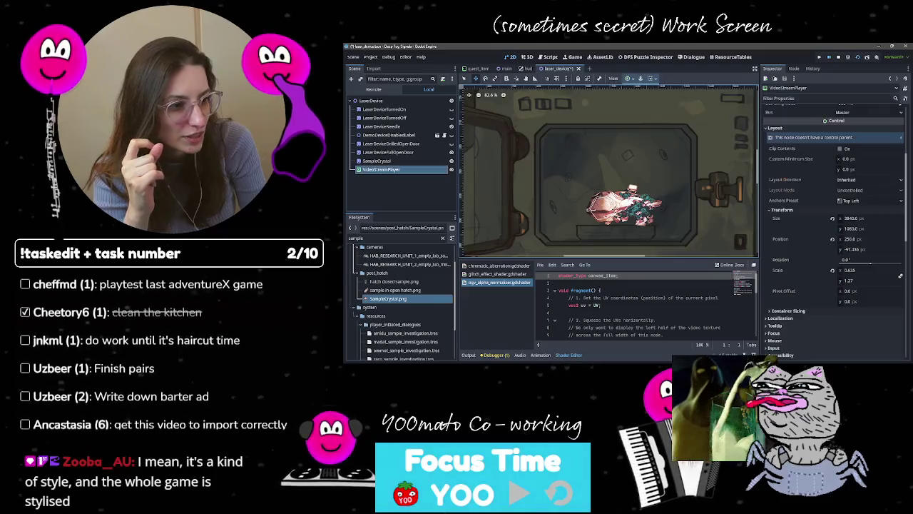
{"action": "left_click", "coordinate": [378, 161]}
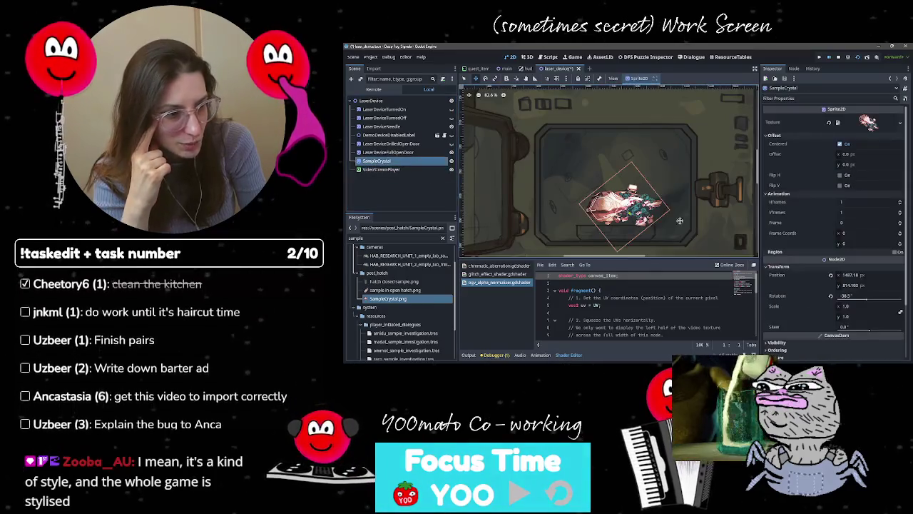
{"action": "scroll", "coordinate": [680, 221], "scroll_direction": "up", "scroll_amount": 2}
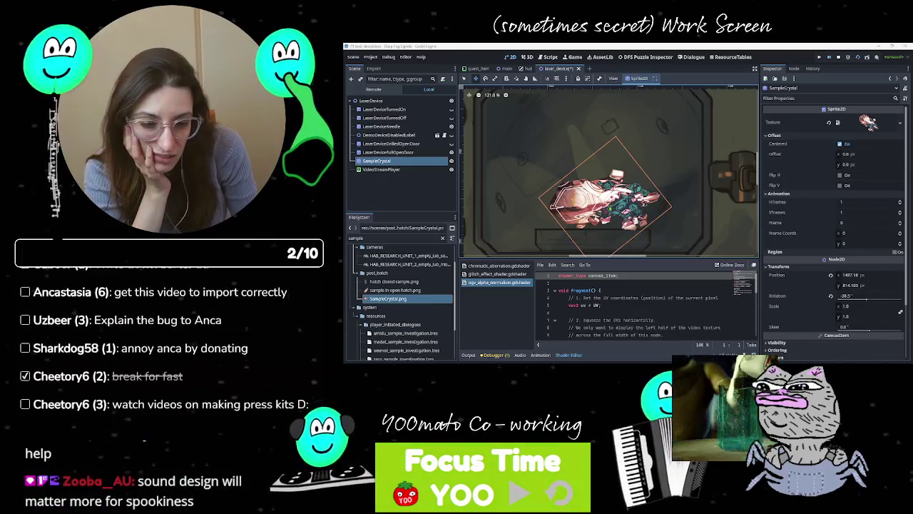
{"action": "key", "text": "alt+Tab"}
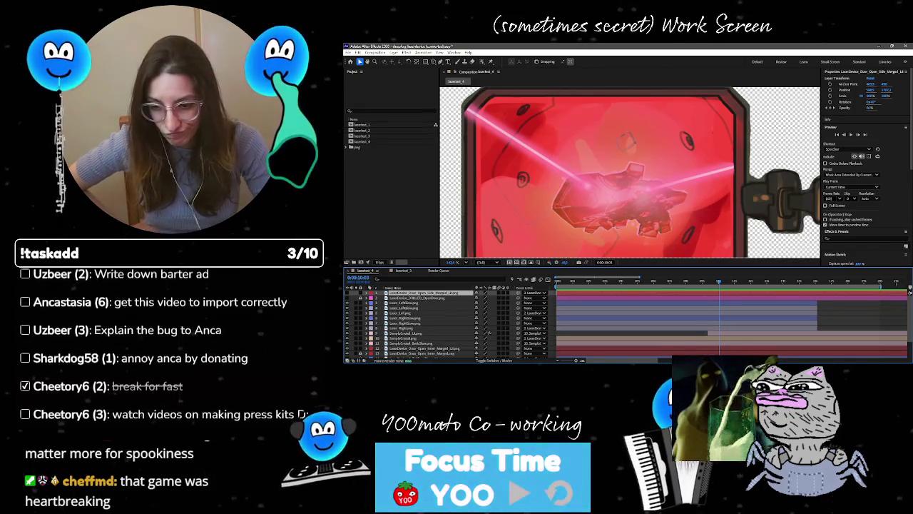
{"action": "key", "text": "alt+Tab"}
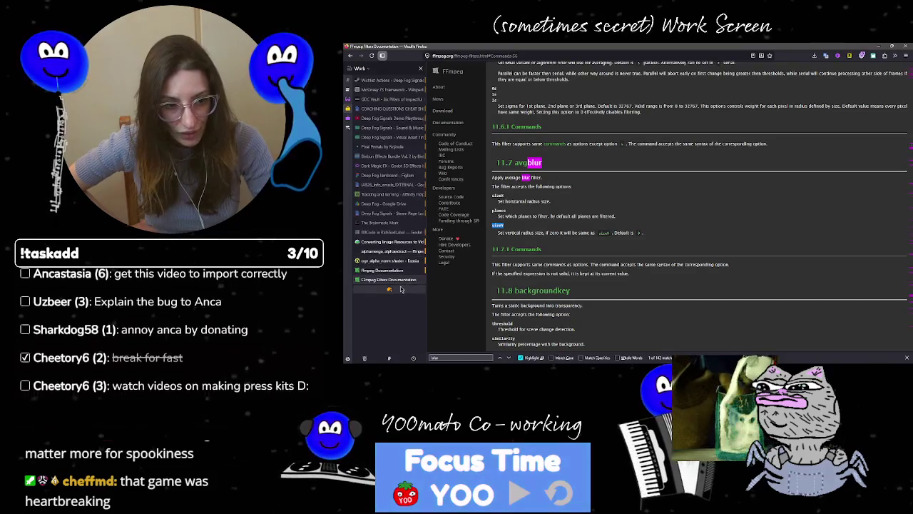
Step: Search the web for 'laser shaders' in a new Firefox tab
{"action": "left_click", "coordinate": [401, 289]}
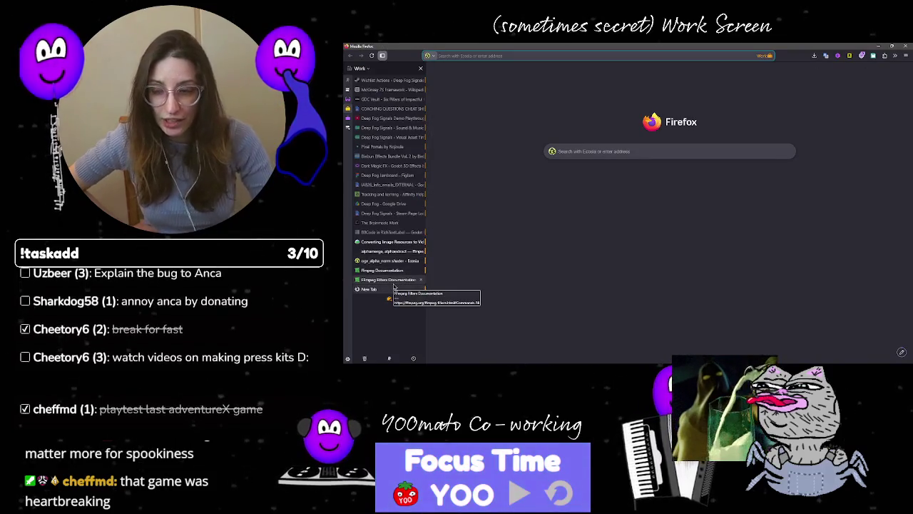
{"action": "left_click", "coordinate": [524, 56]}
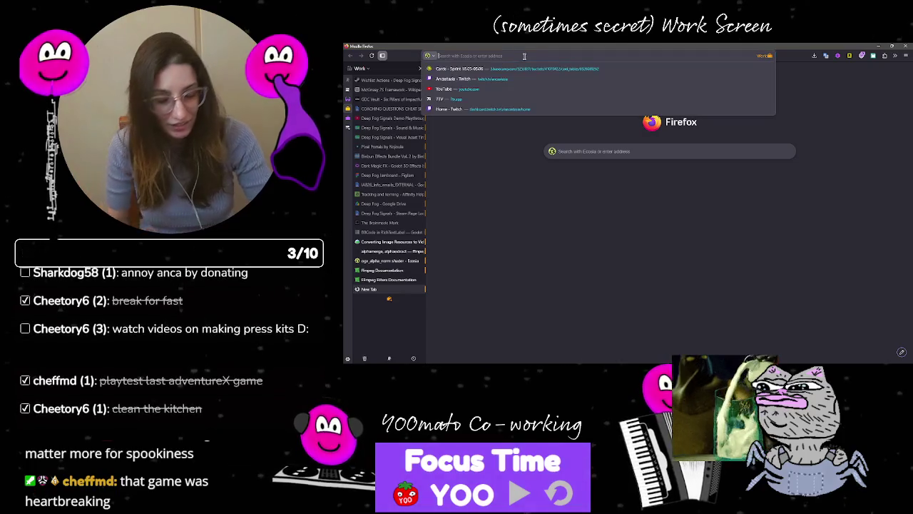
{"action": "type", "text": "laser shaders"}
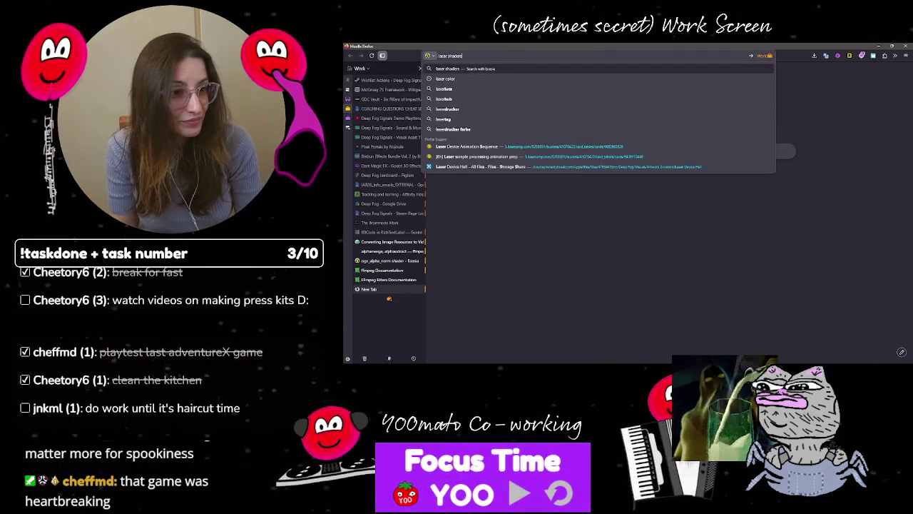
{"action": "key", "text": "Return"}
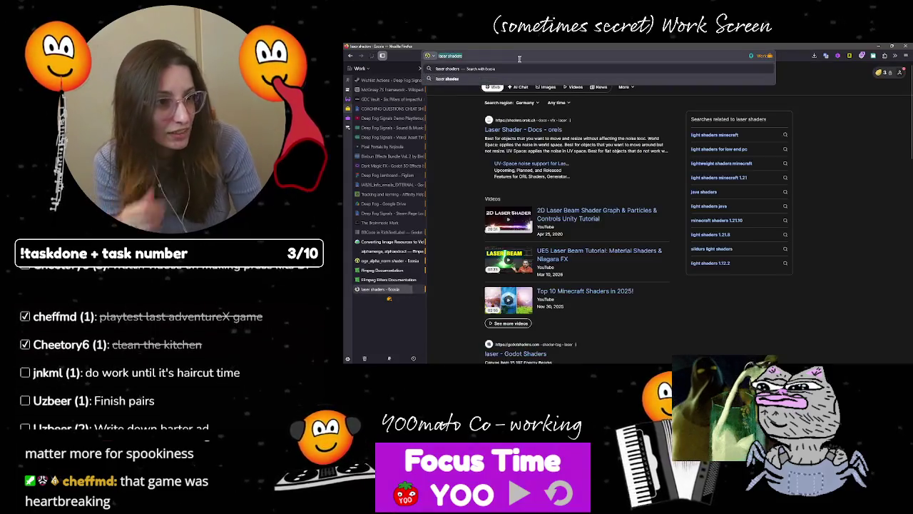
Step: Refine the Ecosia query to 'godot laser shaders' and open the Laser Beam shader result
{"action": "left_click", "coordinate": [520, 55]}
{"action": "type", "text": "godot"}
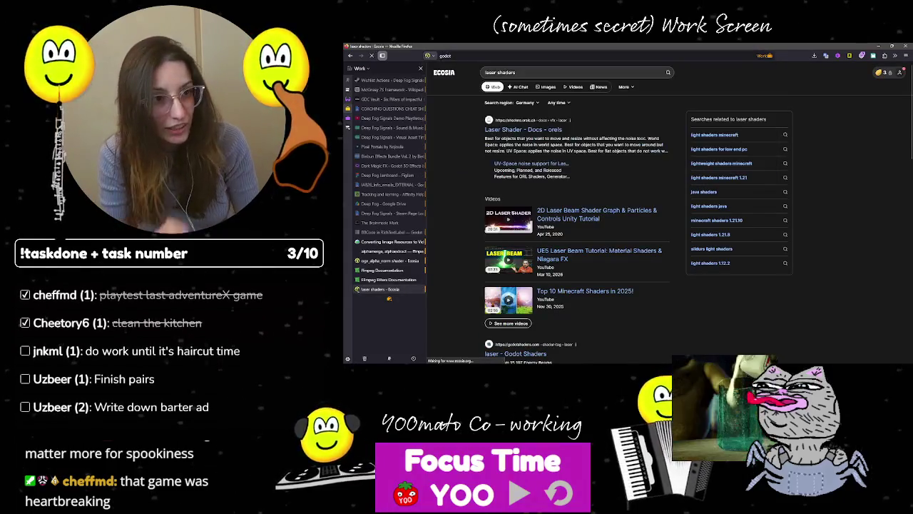
{"action": "left_click", "coordinate": [538, 71]}
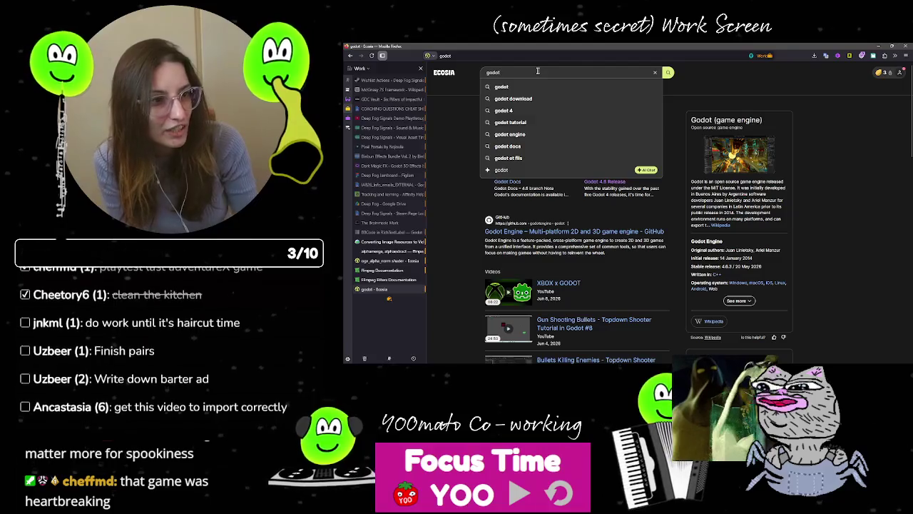
{"action": "type", "text": "laser shaders"}
{"action": "key", "text": "Return"}
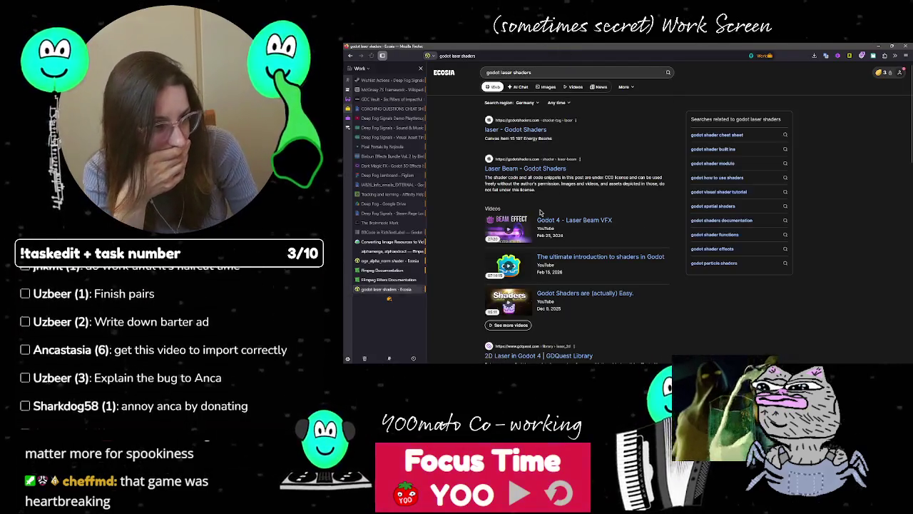
{"action": "left_click", "coordinate": [526, 169]}
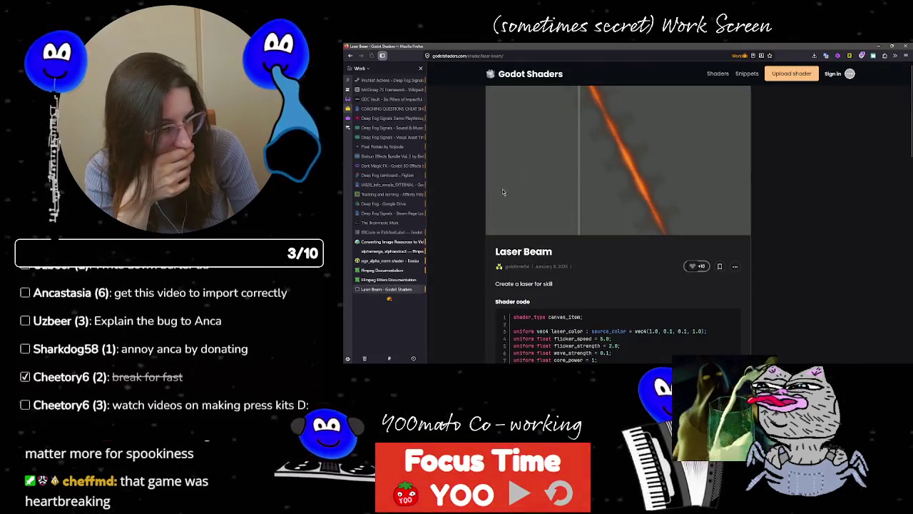
Step: Scroll the Laser Beam page to view its shader code and Live Preview section
{"action": "scroll", "coordinate": [764, 255], "scroll_direction": "down", "scroll_amount": 5}
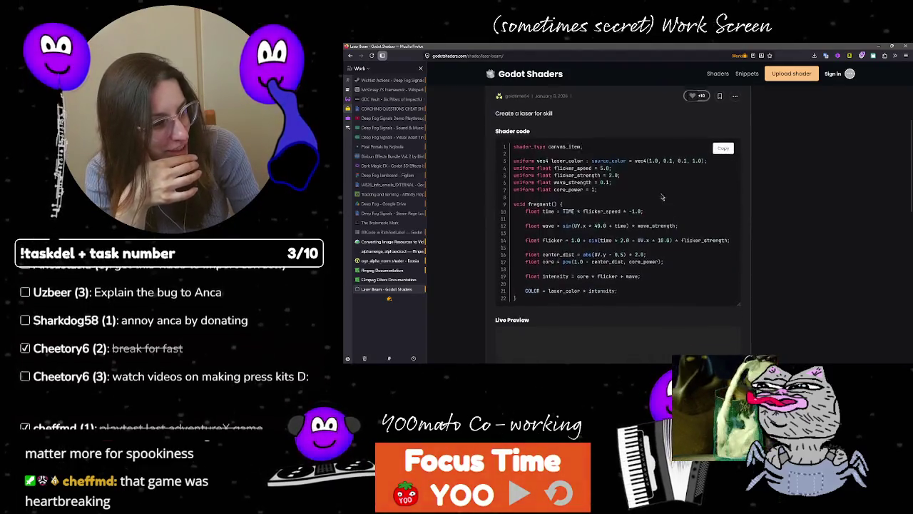
{"action": "scroll", "coordinate": [764, 255], "scroll_direction": "down", "scroll_amount": 1}
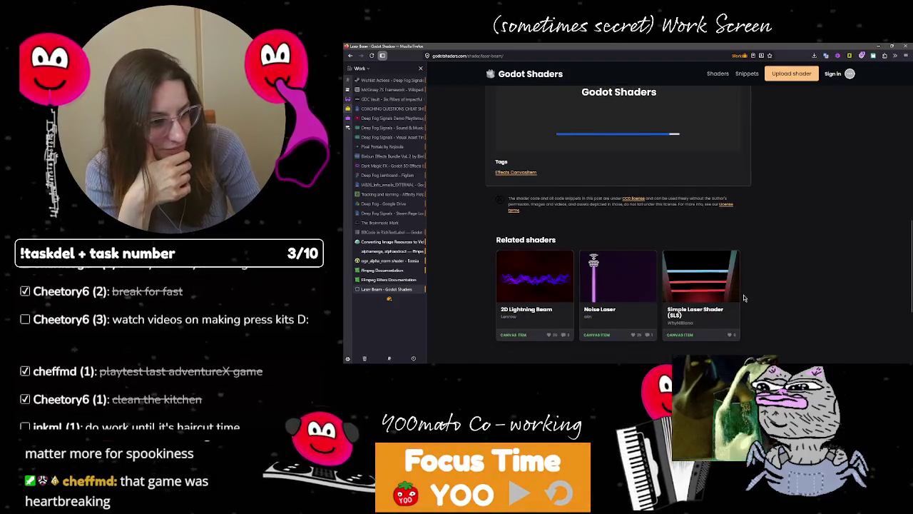
{"action": "scroll", "coordinate": [776, 287], "scroll_direction": "up", "scroll_amount": 1}
{"action": "scroll", "coordinate": [776, 288], "scroll_direction": "up", "scroll_amount": 2}
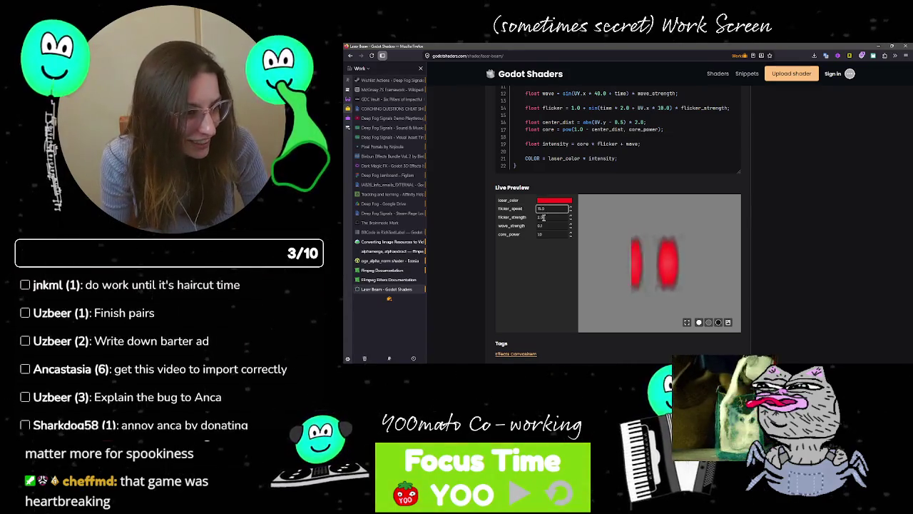
Step: Raise the live preview's flicker_speed to 15.0 and flicker_strength to 10.0, also editing wave_strength and core_power
{"action": "double_click", "coordinate": [546, 225]}
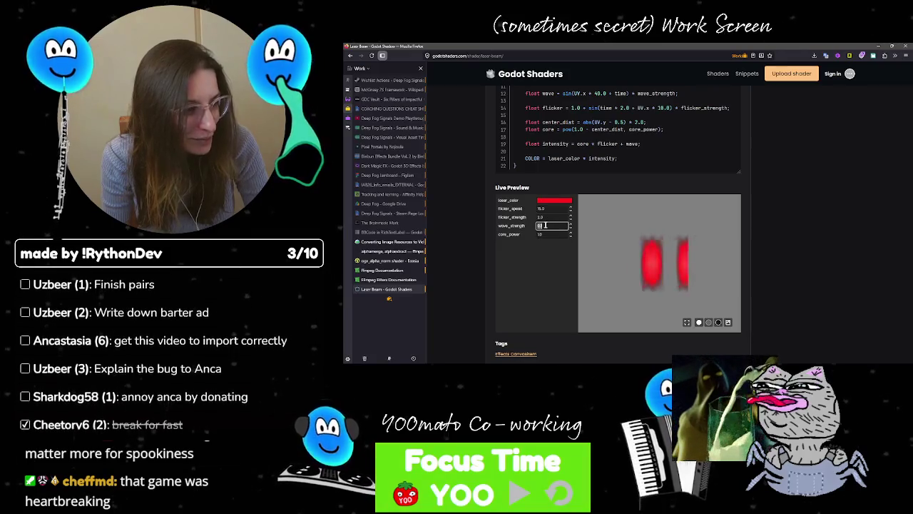
{"action": "double_click", "coordinate": [551, 208]}
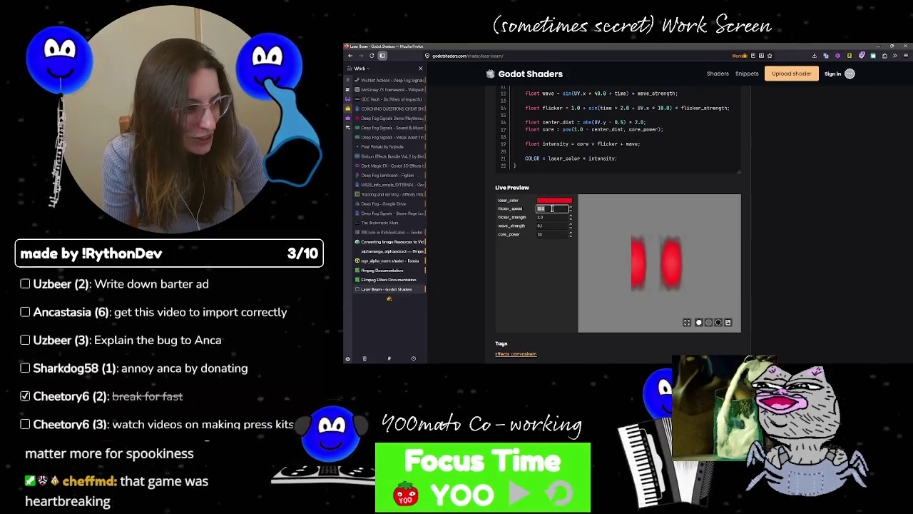
{"action": "double_click", "coordinate": [550, 225]}
{"action": "type", "text": "2"}
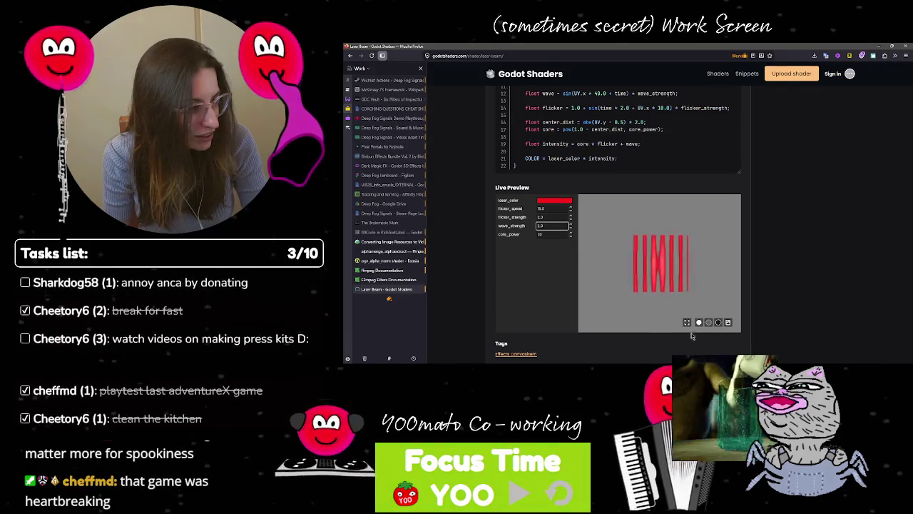
{"action": "key", "text": "Tab"}
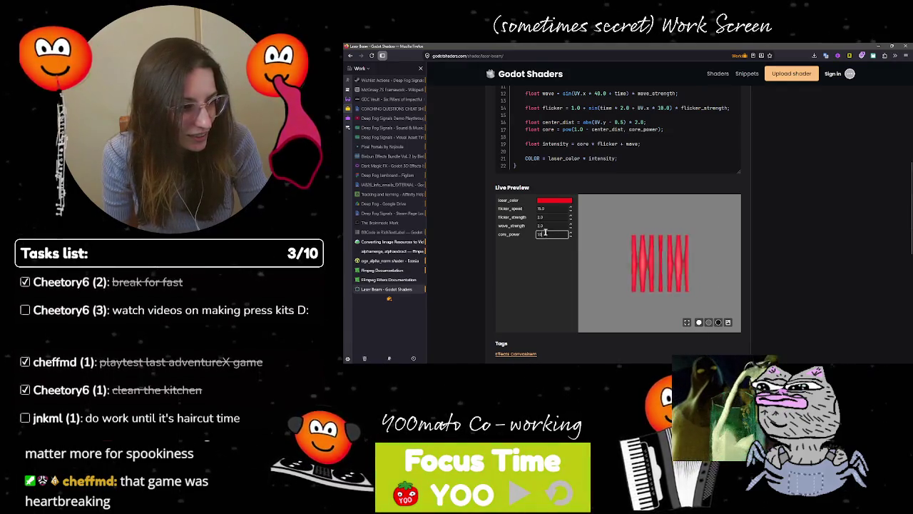
{"action": "double_click", "coordinate": [551, 217]}
{"action": "type", "text": "10"}
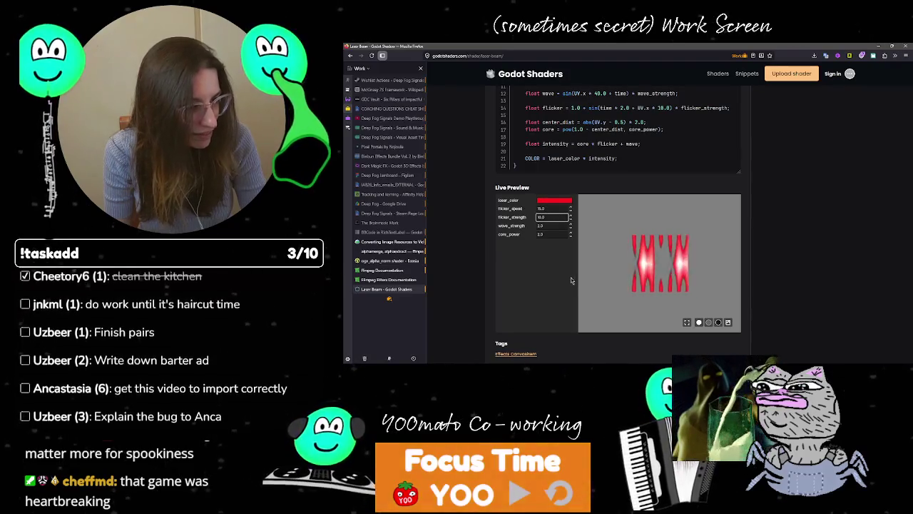
{"action": "scroll", "coordinate": [601, 169], "scroll_direction": "up", "scroll_amount": 3}
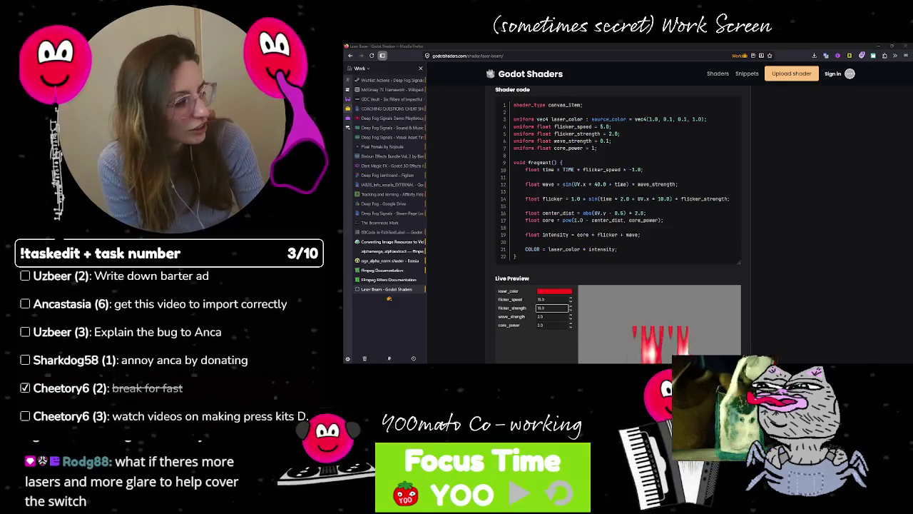
Step: Scroll past the shader code and Tags to the Related shaders: 2D Lightning Beam, Noise Laser, SLS
{"action": "scroll", "coordinate": [816, 298], "scroll_direction": "down", "scroll_amount": 1}
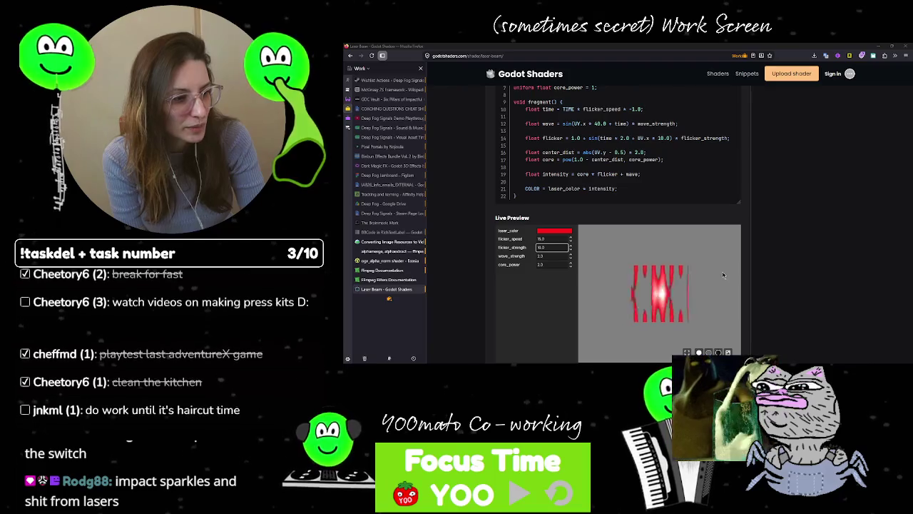
{"action": "scroll", "coordinate": [788, 232], "scroll_direction": "down", "scroll_amount": 5}
{"action": "scroll", "coordinate": [785, 236], "scroll_direction": "down", "scroll_amount": 3}
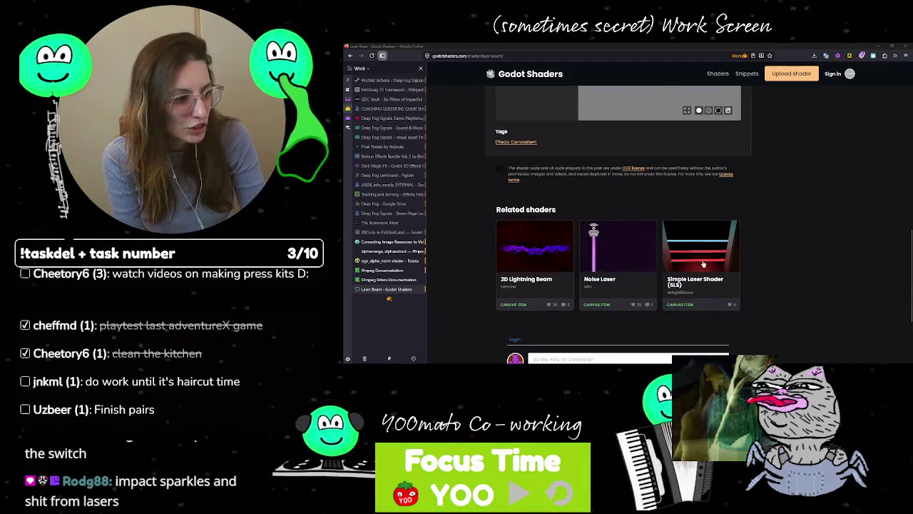
Step: Browse the Simple Laser Shader page, then return to the Laser Beam page
{"action": "left_click", "coordinate": [716, 257]}
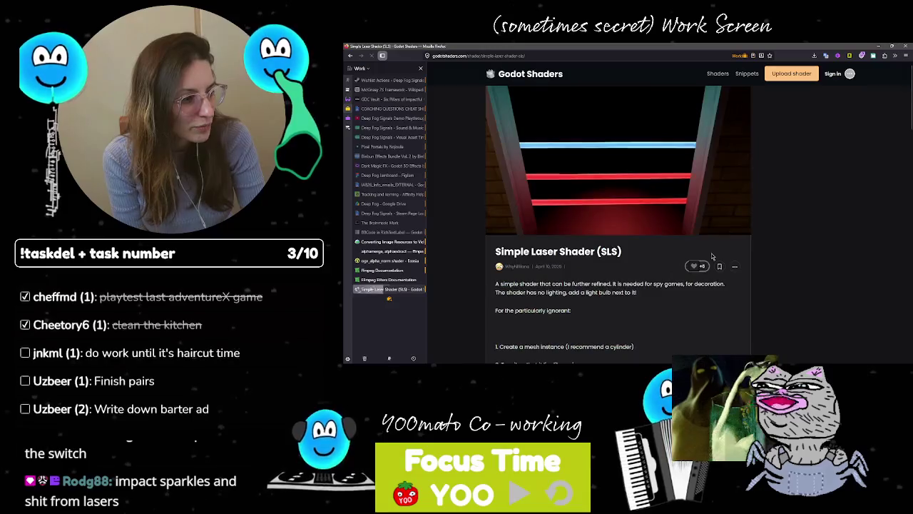
{"action": "scroll", "coordinate": [533, 275], "scroll_direction": "down", "scroll_amount": 5}
{"action": "scroll", "coordinate": [533, 275], "scroll_direction": "down", "scroll_amount": 10}
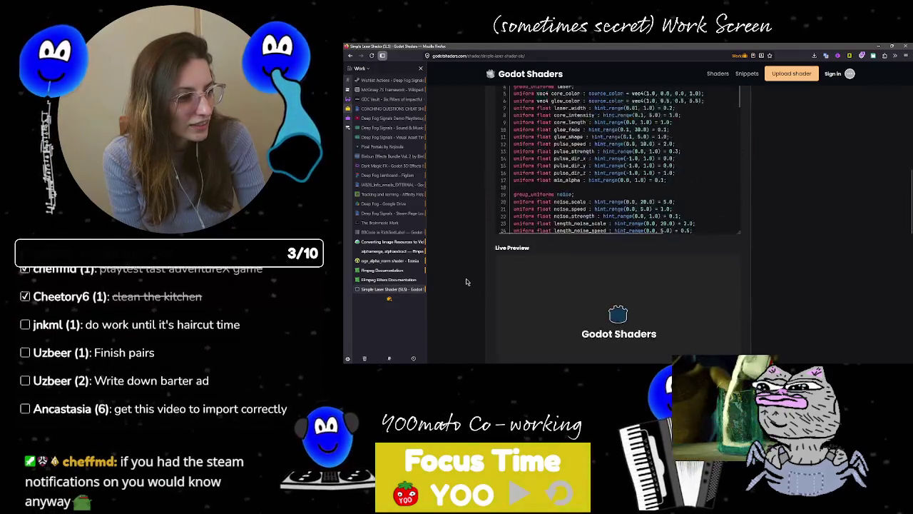
{"action": "scroll", "coordinate": [467, 281], "scroll_direction": "up", "scroll_amount": 3}
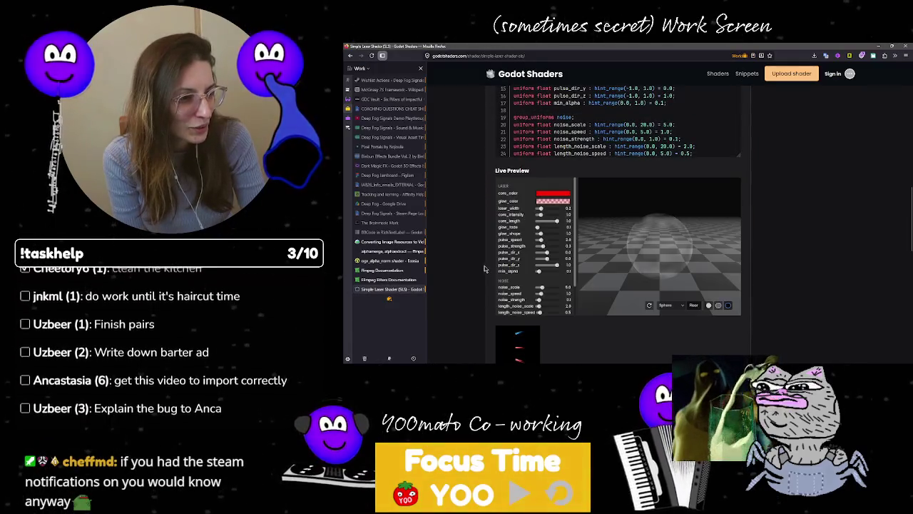
{"action": "scroll", "coordinate": [483, 297], "scroll_direction": "down", "scroll_amount": 3}
{"action": "scroll", "coordinate": [483, 297], "scroll_direction": "up", "scroll_amount": 3}
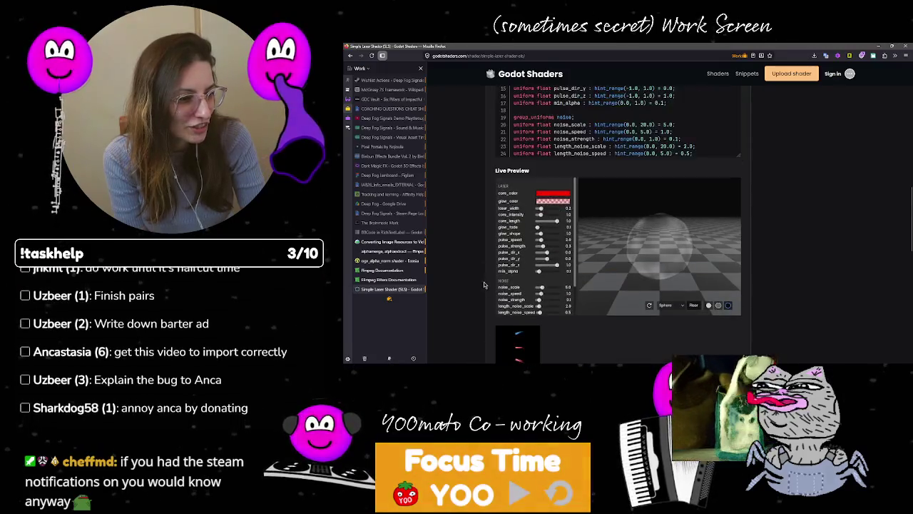
{"action": "key", "text": "alt+Left"}
Step: On the 2D Lightning Beam page, set color_effect_mod to 2.2, color_gradient to Noise, and intensive to 0.86
{"action": "left_click", "coordinate": [536, 246]}
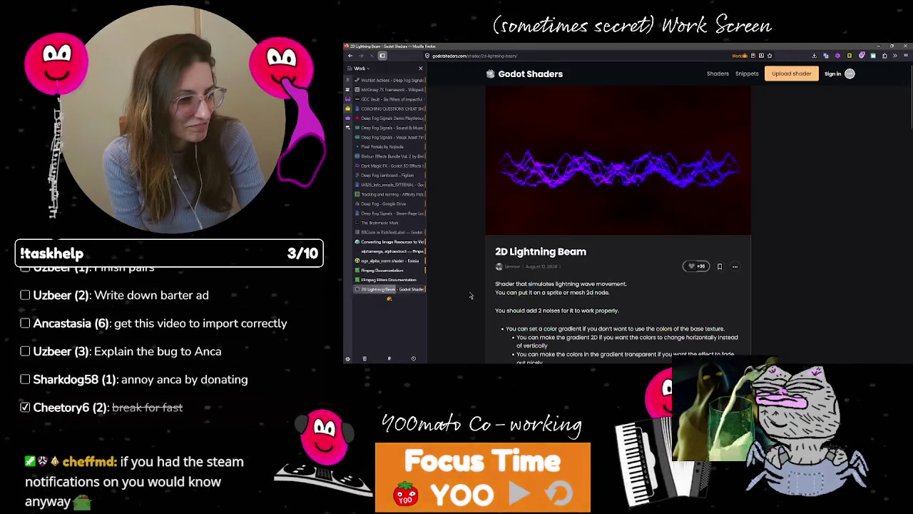
{"action": "scroll", "coordinate": [470, 296], "scroll_direction": "down", "scroll_amount": 10}
{"action": "scroll", "coordinate": [470, 295], "scroll_direction": "down", "scroll_amount": 2}
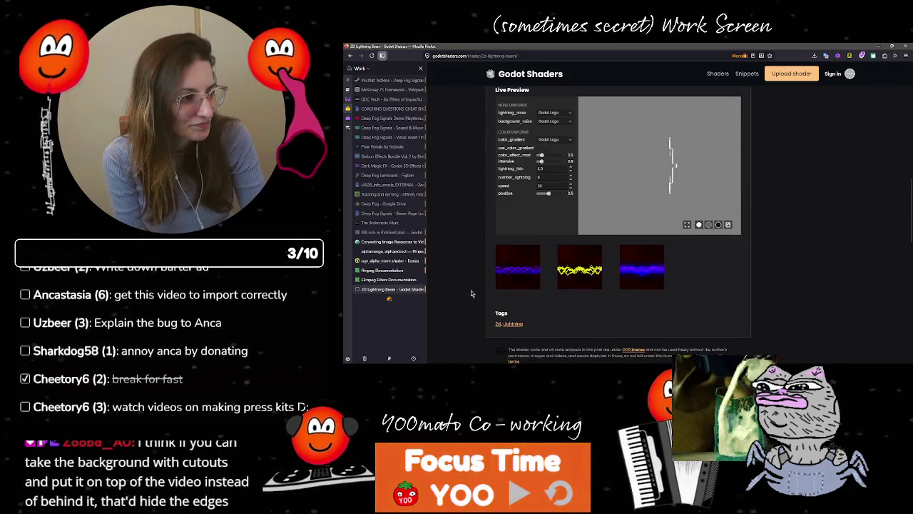
{"action": "scroll", "coordinate": [470, 293], "scroll_direction": "up", "scroll_amount": 1}
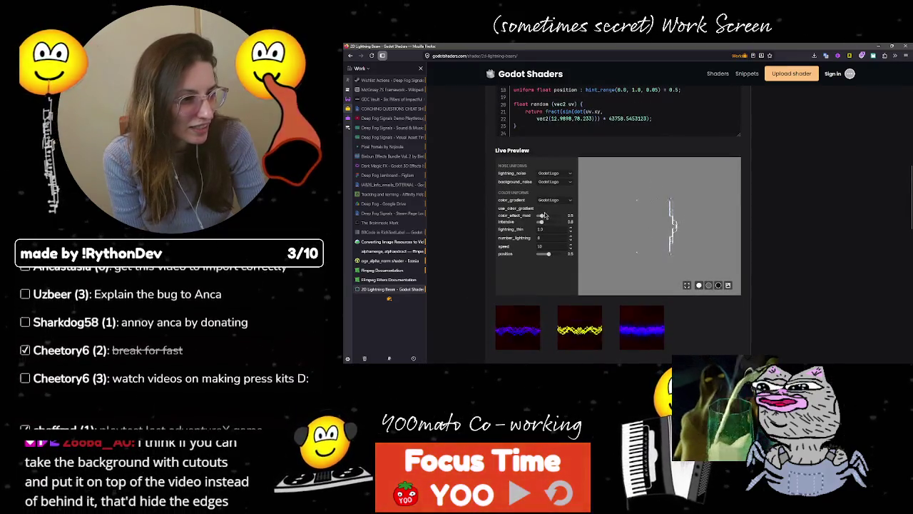
{"action": "mouse_move", "coordinate": [543, 215]}
{"action": "left_mouse_down"}
{"action": "mouse_move", "coordinate": [553, 215]}
{"action": "mouse_move", "coordinate": [539, 223]}
{"action": "left_mouse_up"}
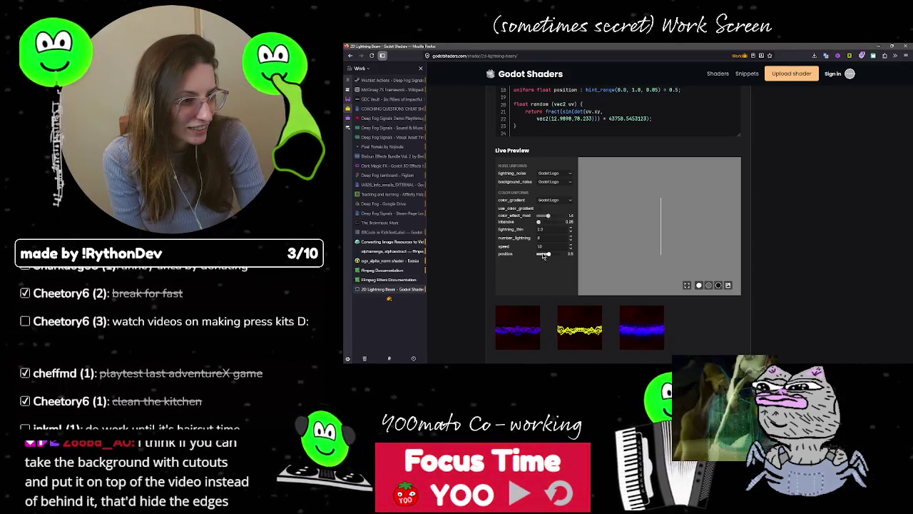
{"action": "left_click", "coordinate": [548, 203]}
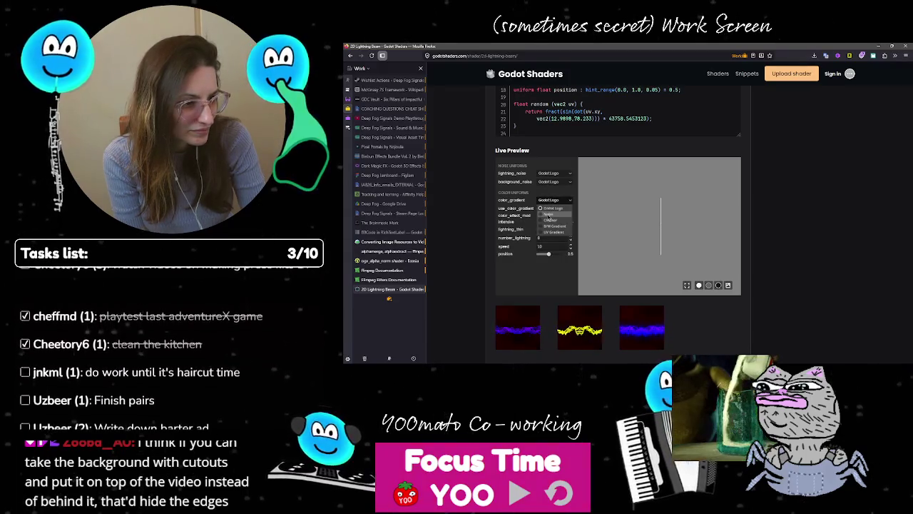
{"action": "left_click", "coordinate": [548, 217]}
{"action": "left_click_drag", "start_coordinate": [540, 225], "coordinate": [555, 221]}
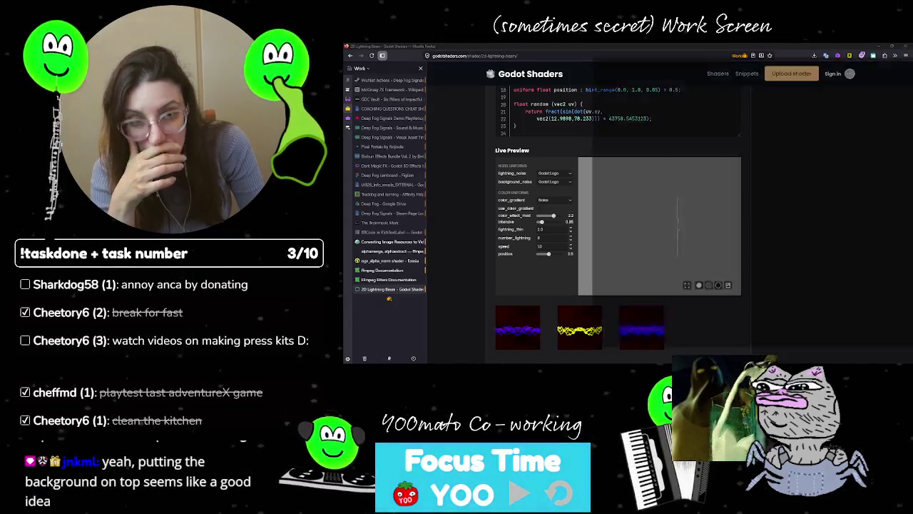
{"action": "key", "text": "alt+Tab"}
{"action": "key", "text": "alt+Tab"}
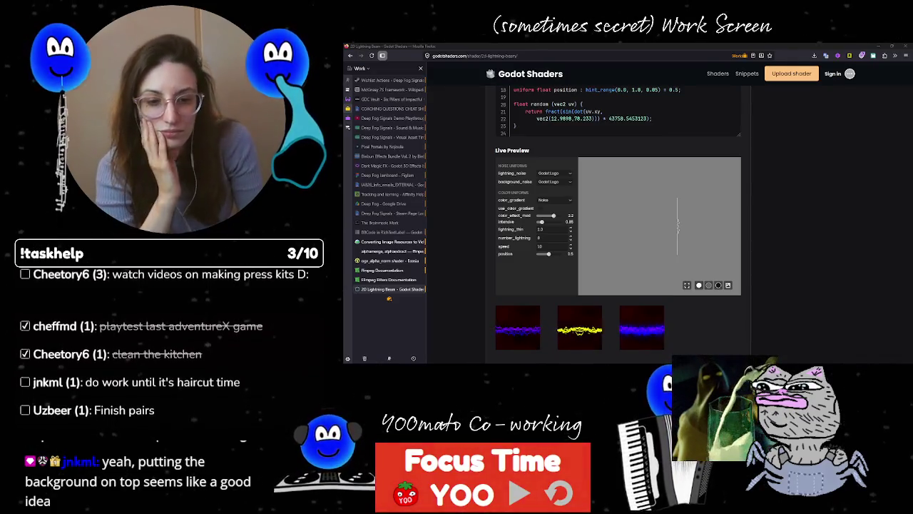
Step: Back in Godot, hide and then restore the LaserDeviceFullOpenDoor background
{"action": "key", "text": "alt+Tab"}
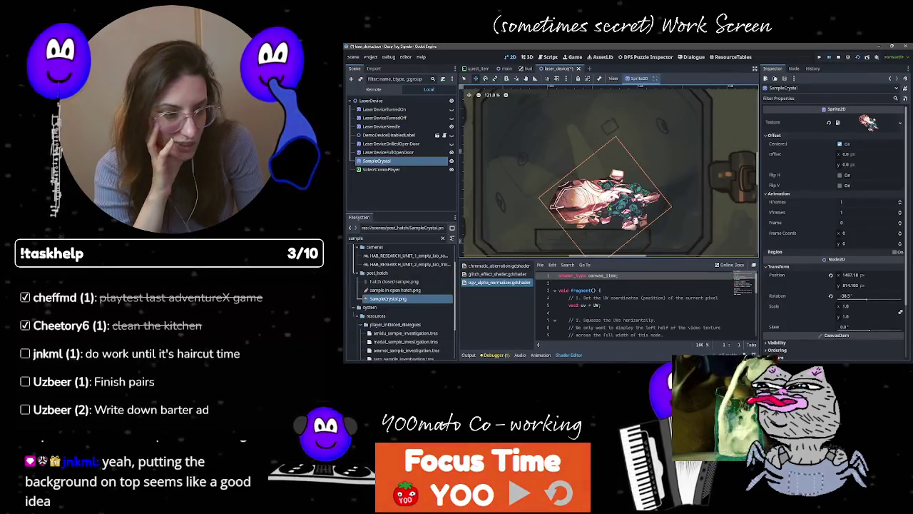
{"action": "scroll", "coordinate": [702, 202], "scroll_direction": "down", "scroll_amount": 3}
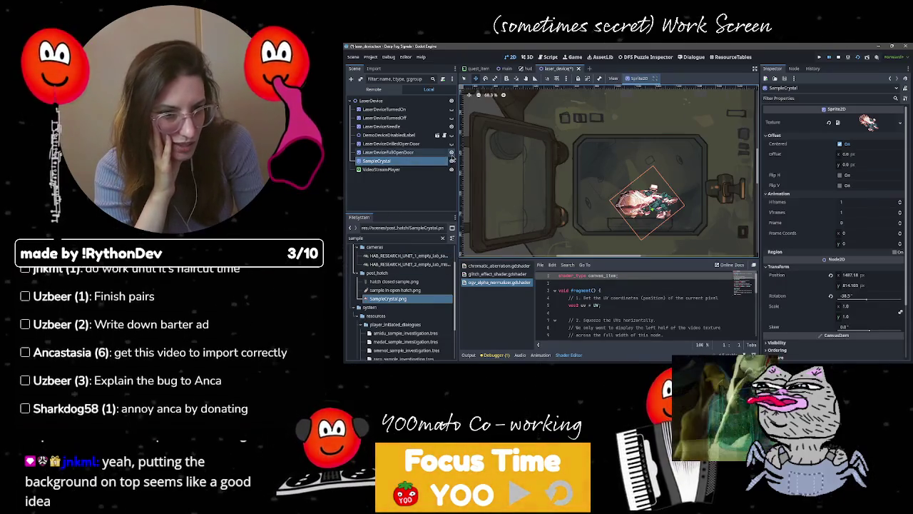
{"action": "left_click", "coordinate": [450, 152]}
{"action": "left_click", "coordinate": [451, 152]}
Step: Pan the view over the door and select the VideoStreamPlayer node
{"action": "mouse_move", "coordinate": [562, 201]}
{"action": "left_mouse_down"}
{"action": "mouse_move", "coordinate": [566, 153]}
{"action": "mouse_move", "coordinate": [540, 142]}
{"action": "left_mouse_up"}
{"action": "scroll", "coordinate": [544, 153], "scroll_direction": "down", "scroll_amount": 3}
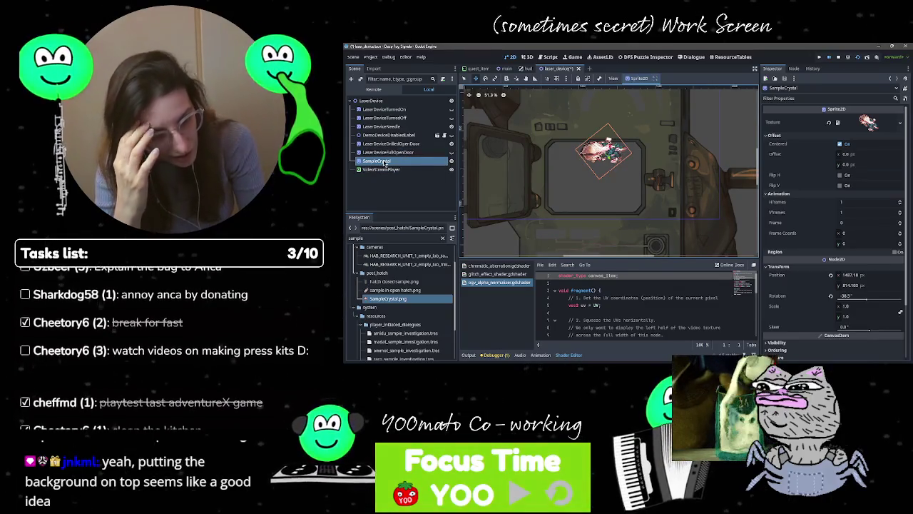
{"action": "left_click", "coordinate": [400, 162]}
{"action": "left_click", "coordinate": [385, 171]}
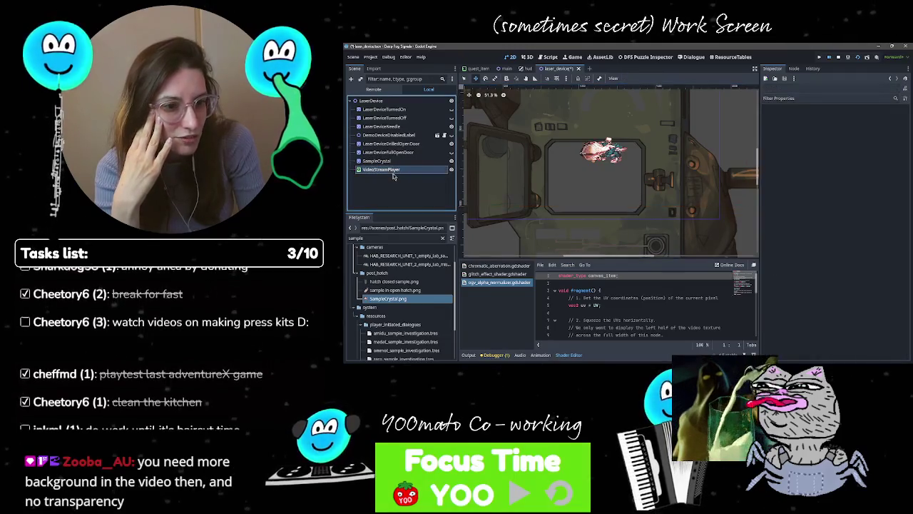
Step: Move VideoStreamPlayer above LaserDeviceDrilledOpenDoor and save the laser_device scene
{"action": "left_click", "coordinate": [400, 144]}
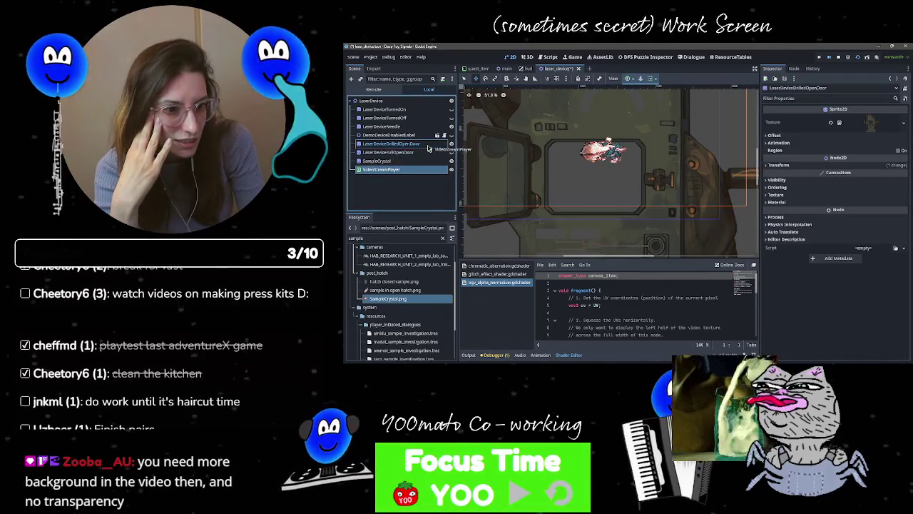
{"action": "left_click_drag", "start_coordinate": [425, 153], "coordinate": [425, 142]}
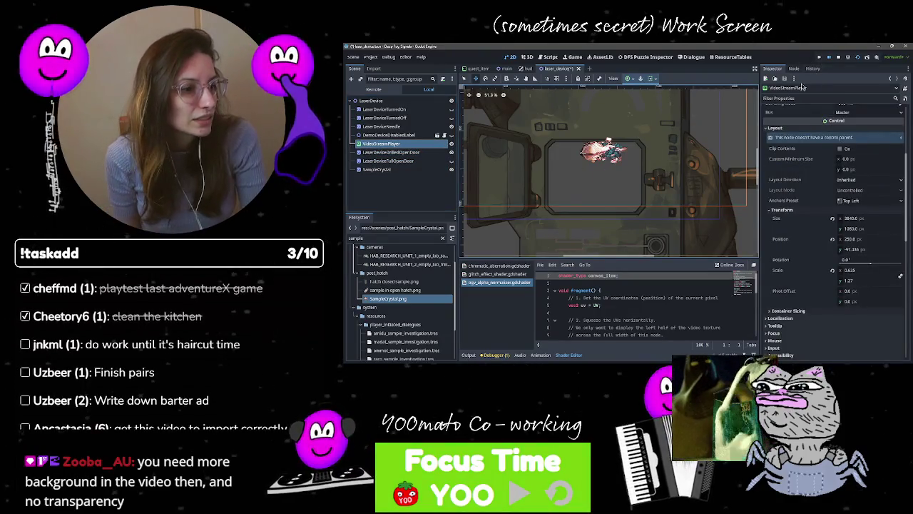
{"action": "key", "text": "ctrl+s"}
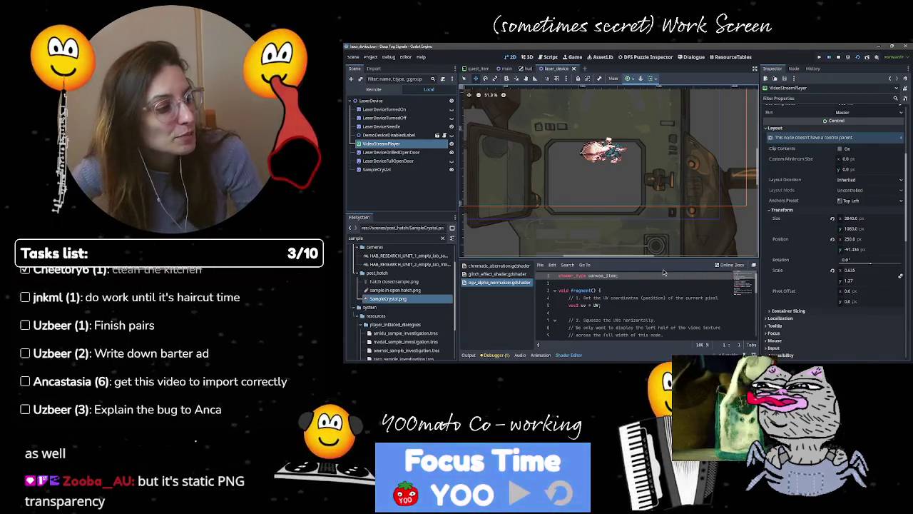
Step: Zoom around the laser device scene, then switch to the laser device image folder
{"action": "scroll", "coordinate": [576, 201], "scroll_direction": "up", "scroll_amount": 3}
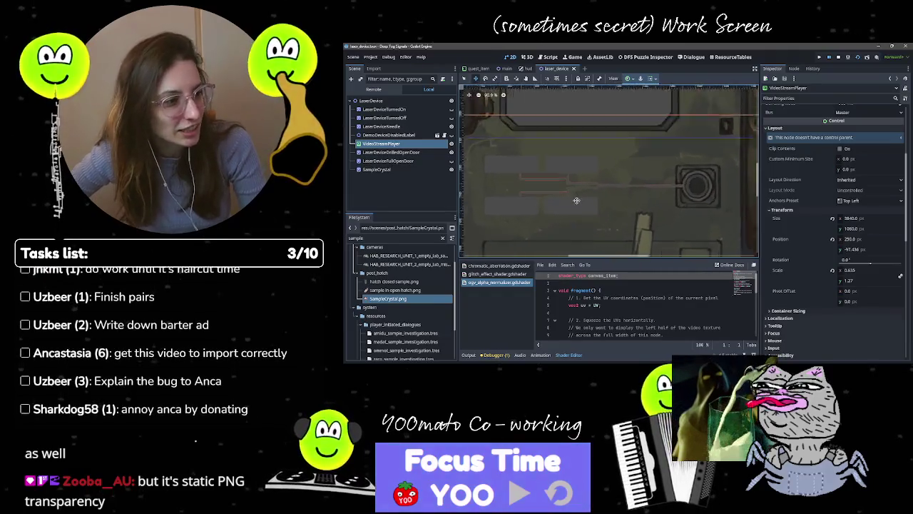
{"action": "scroll", "coordinate": [576, 192], "scroll_direction": "down", "scroll_amount": 5}
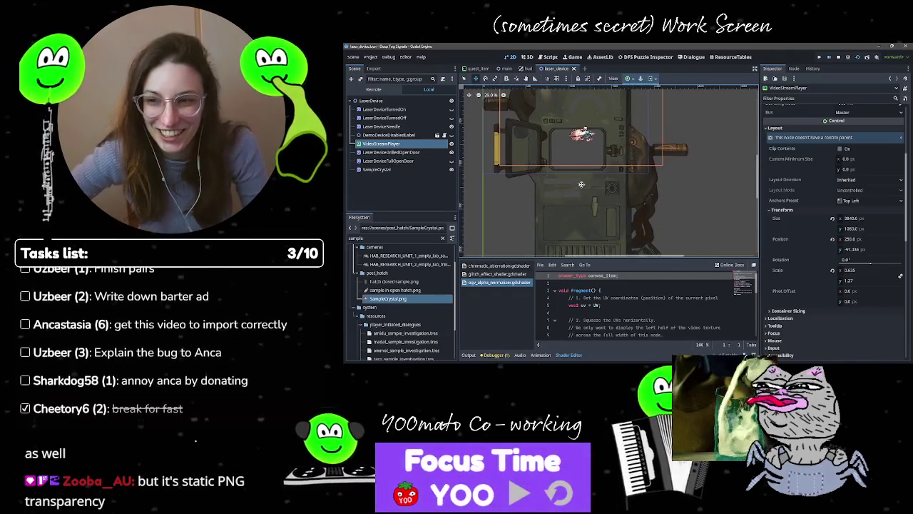
{"action": "scroll", "coordinate": [592, 187], "scroll_direction": "up", "scroll_amount": 2}
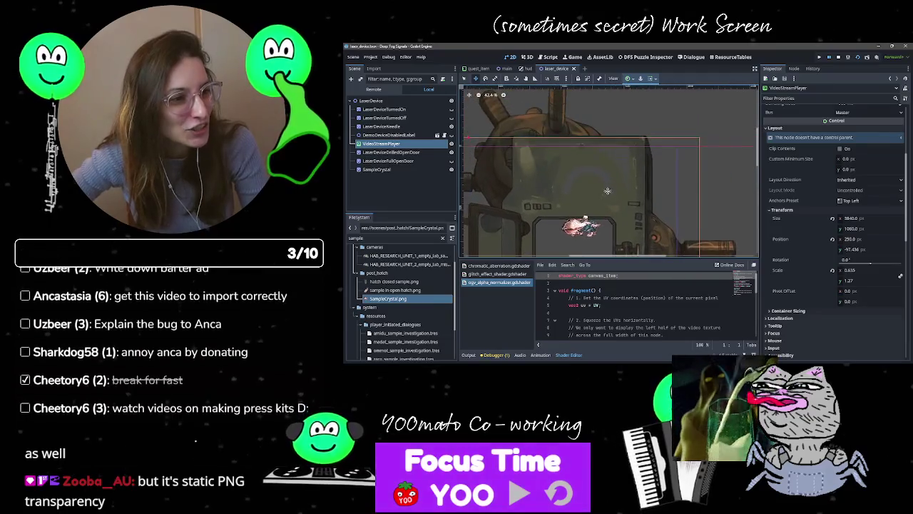
{"action": "scroll", "coordinate": [607, 191], "scroll_direction": "up", "scroll_amount": 5}
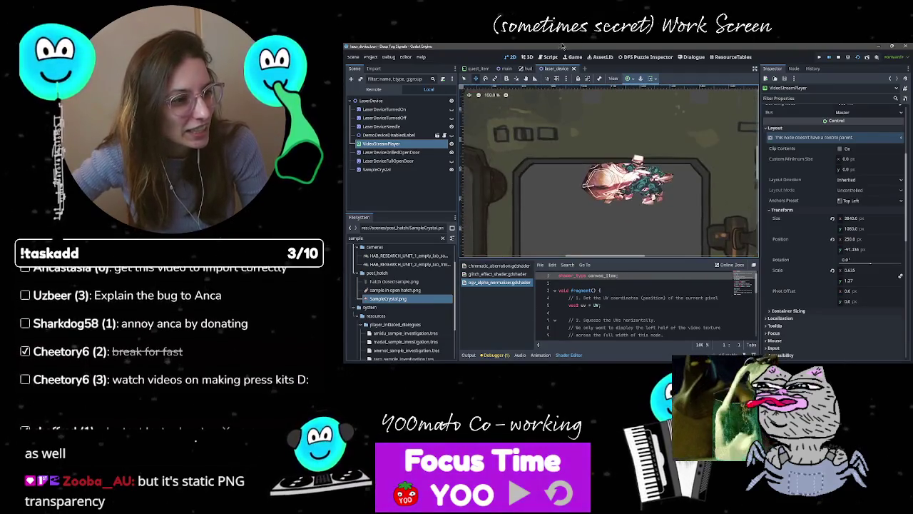
{"action": "scroll", "coordinate": [614, 176], "scroll_direction": "down", "scroll_amount": 3}
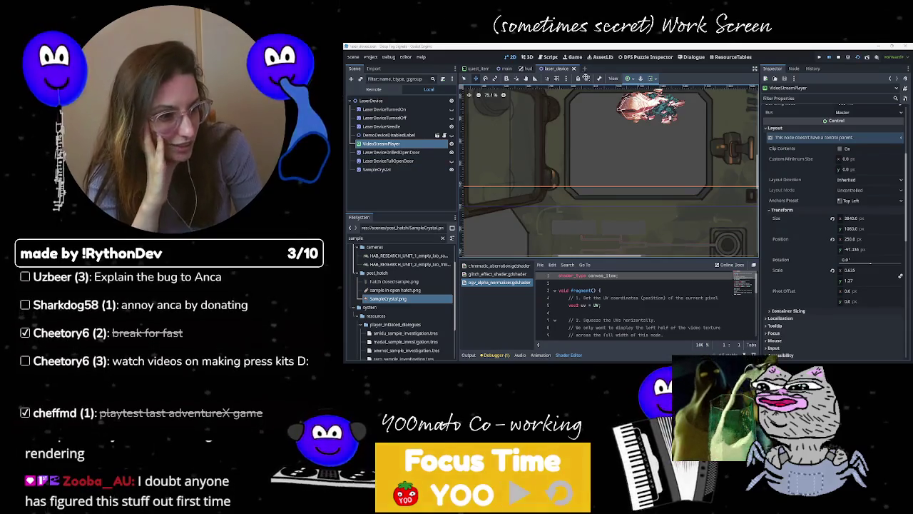
{"action": "scroll", "coordinate": [521, 228], "scroll_direction": "down", "scroll_amount": 1}
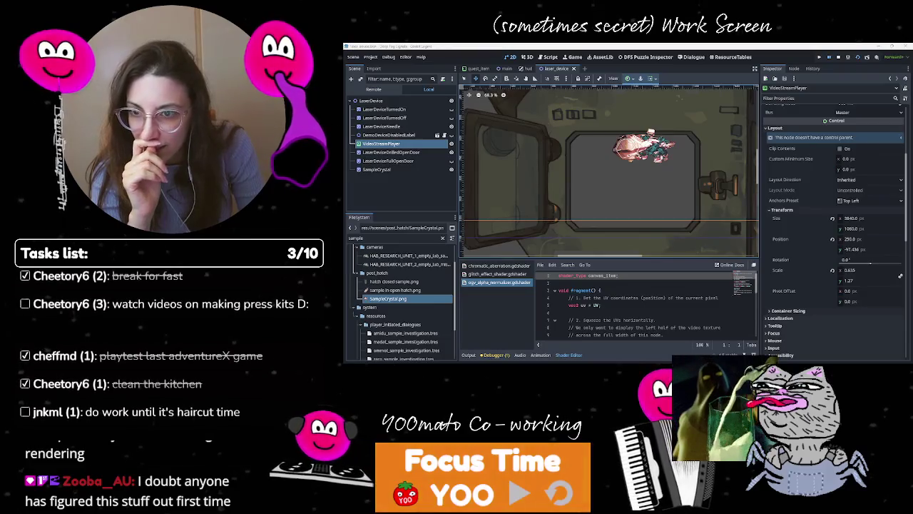
{"action": "key", "text": "alt+Tab"}
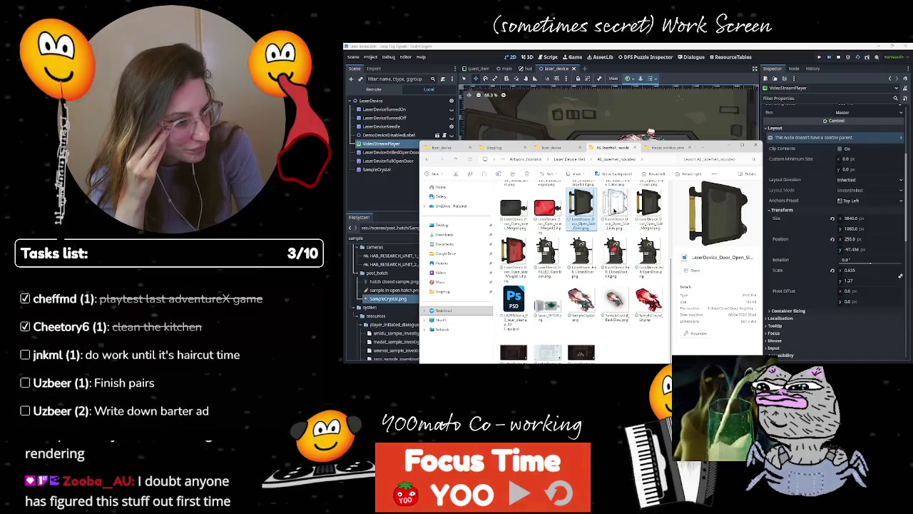
Step: View the door open side merged image at full size, then close it
{"action": "left_click", "coordinate": [646, 209]}
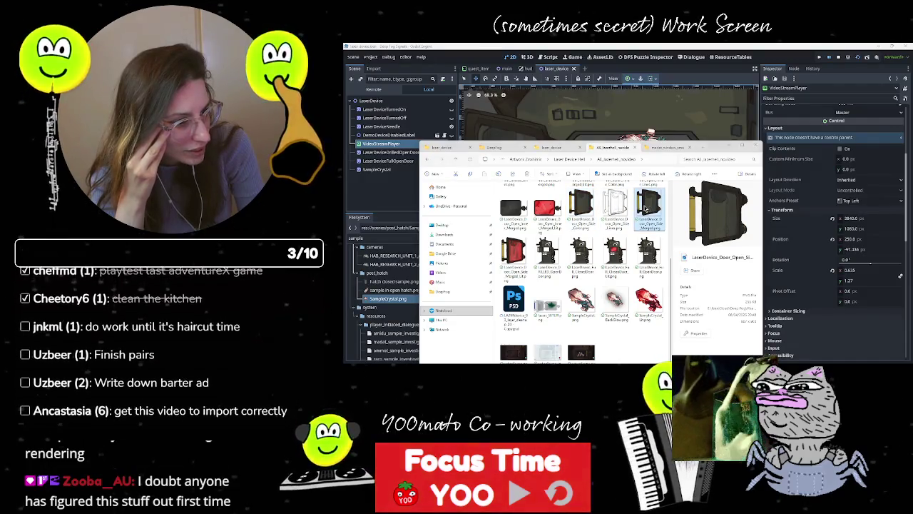
{"action": "key", "text": "Return"}
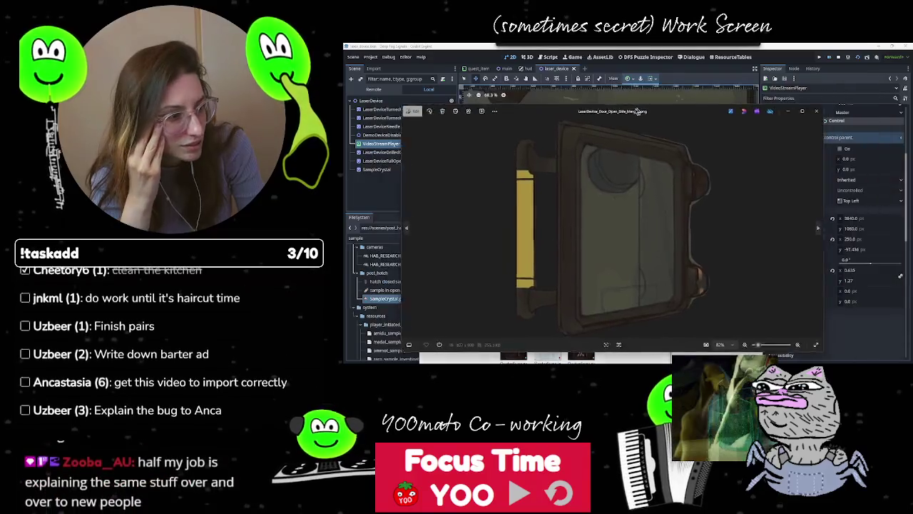
{"action": "left_click", "coordinate": [811, 112]}
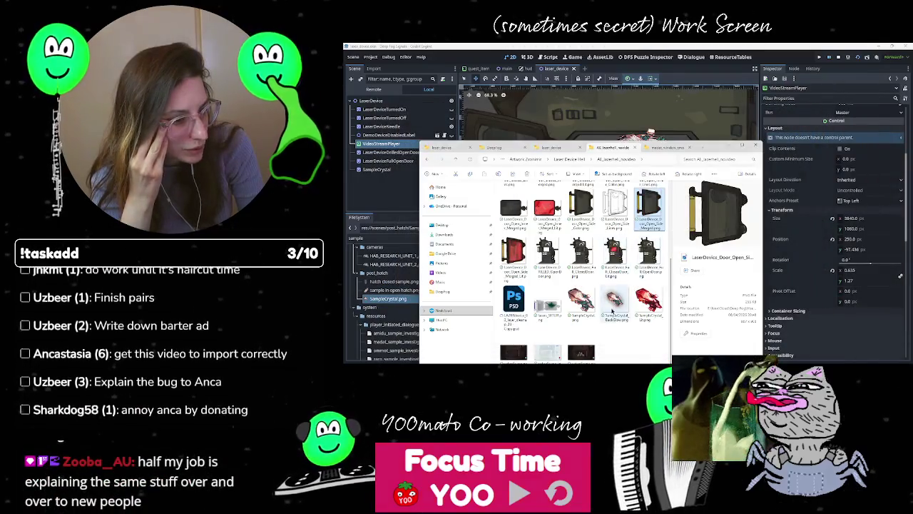
Step: Preview the drilled open-door and lasers_SETUP images and view setupScene_people.png full size
{"action": "scroll", "coordinate": [597, 292], "scroll_direction": "up", "scroll_amount": 3}
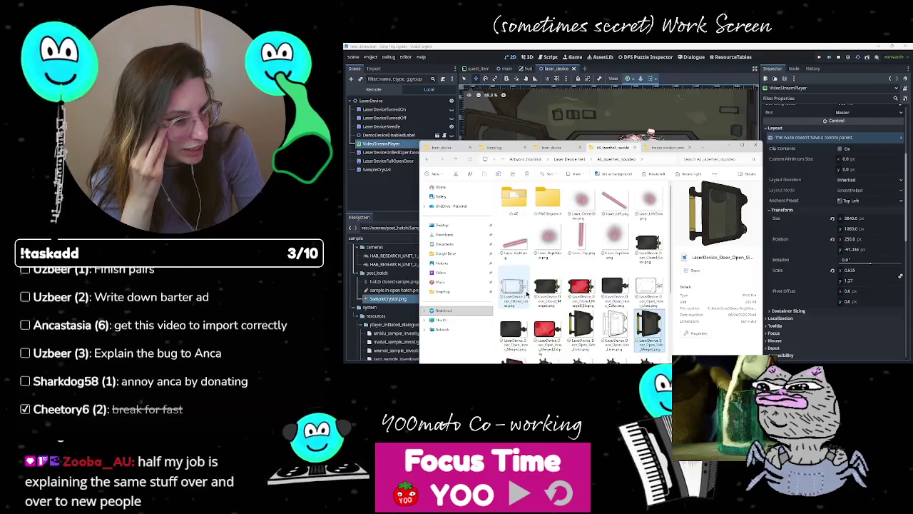
{"action": "scroll", "coordinate": [594, 294], "scroll_direction": "down", "scroll_amount": 3}
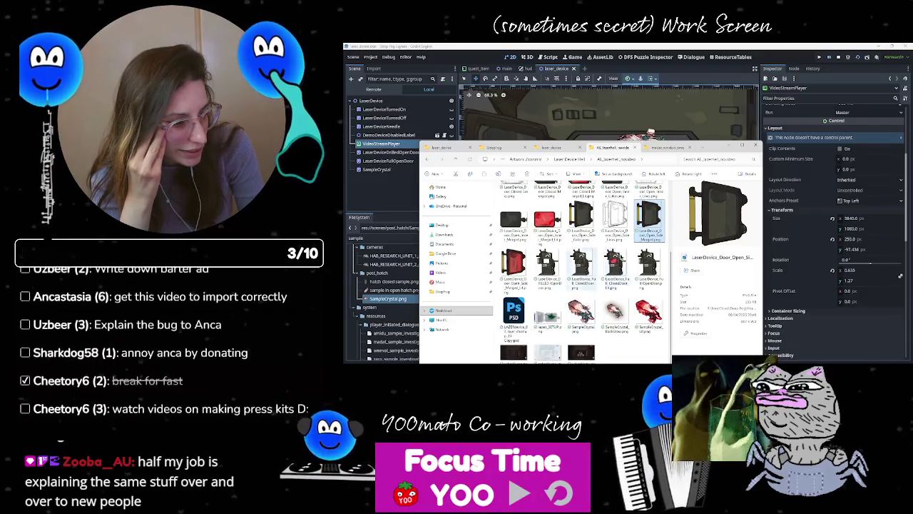
{"action": "left_click", "coordinate": [547, 268]}
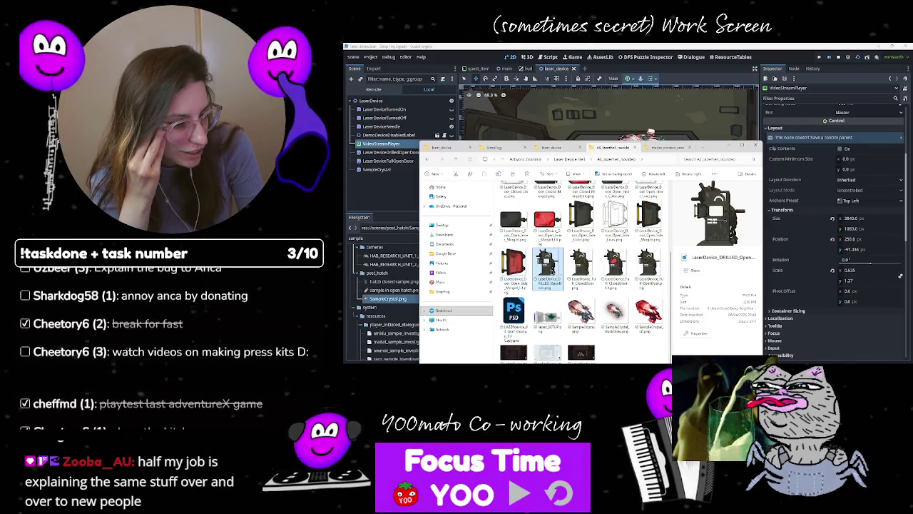
{"action": "left_click", "coordinate": [548, 319]}
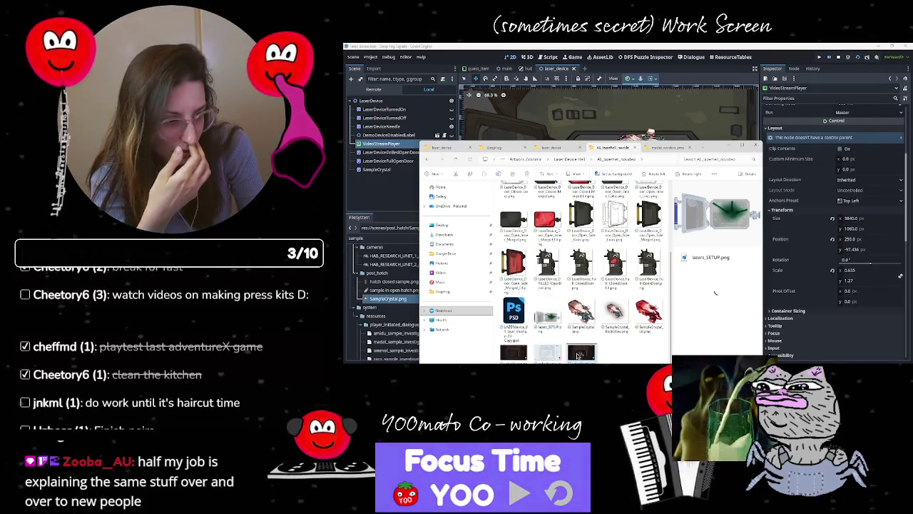
{"action": "double_click", "coordinate": [579, 353]}
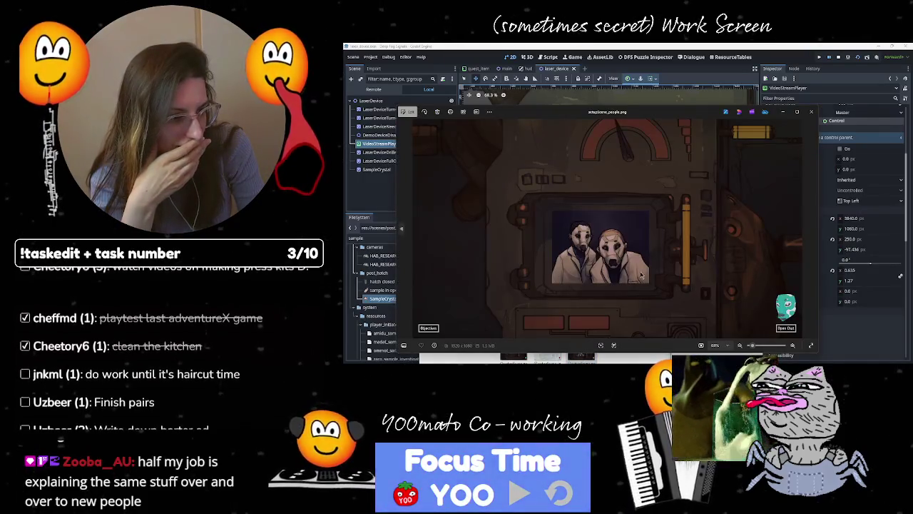
{"action": "key", "text": "Escape"}
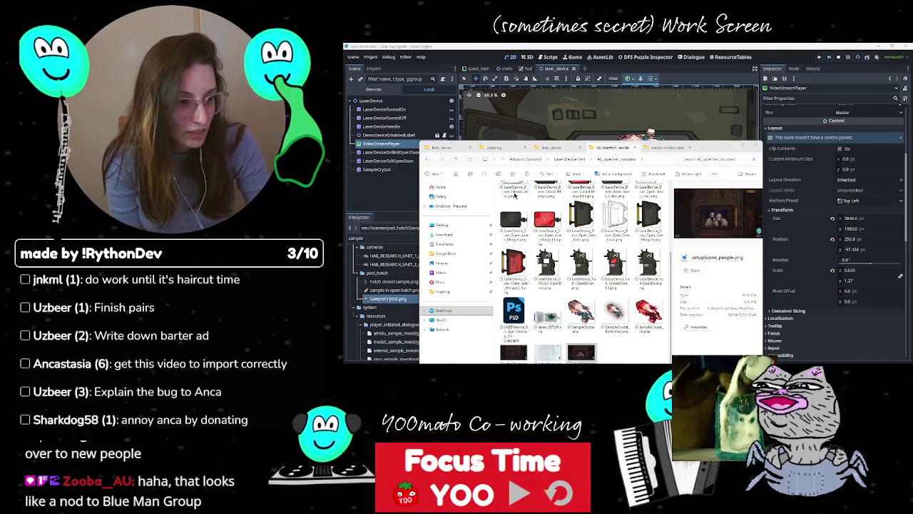
Step: Open the PNG Sequence folder
{"action": "scroll", "coordinate": [549, 271], "scroll_direction": "up", "scroll_amount": 3}
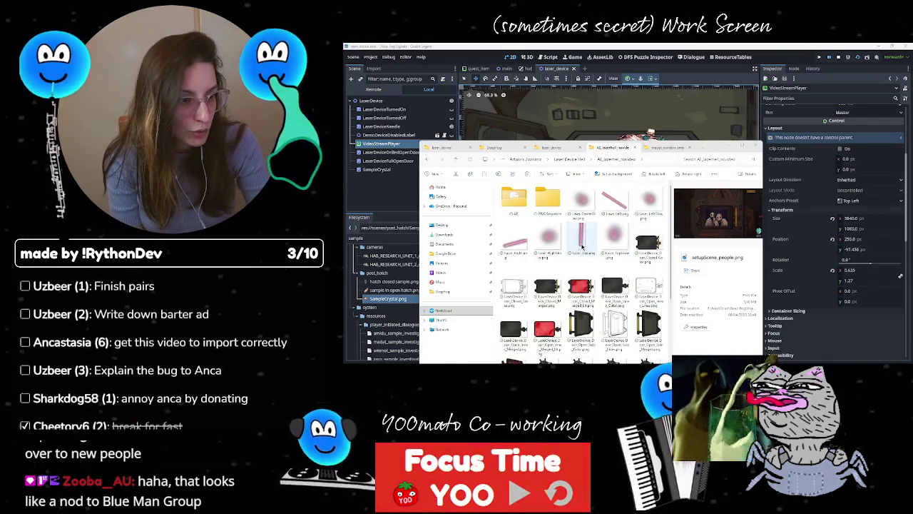
{"action": "left_click", "coordinate": [542, 203]}
{"action": "double_click", "coordinate": [539, 205]}
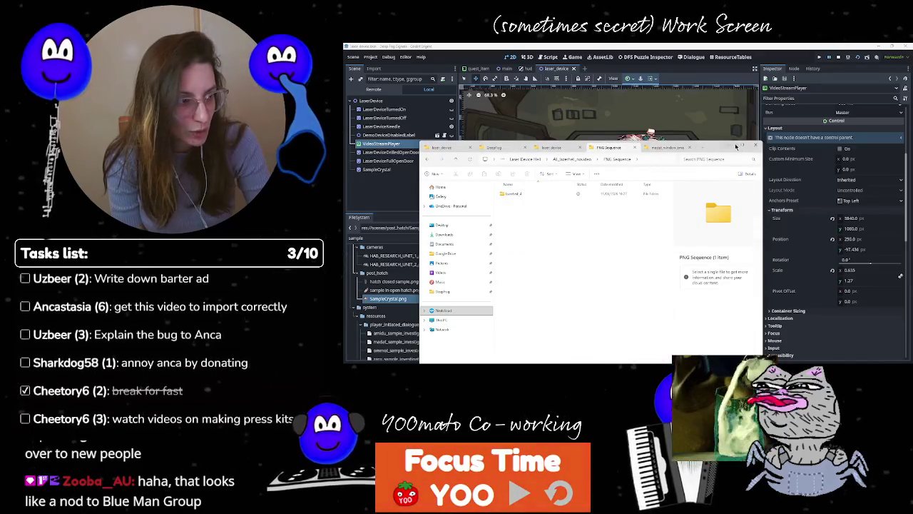
Step: Maximize the file window, open lasertest_4 and view a laser frame at full size
{"action": "left_click", "coordinate": [741, 146]}
{"action": "double_click", "coordinate": [450, 94]}
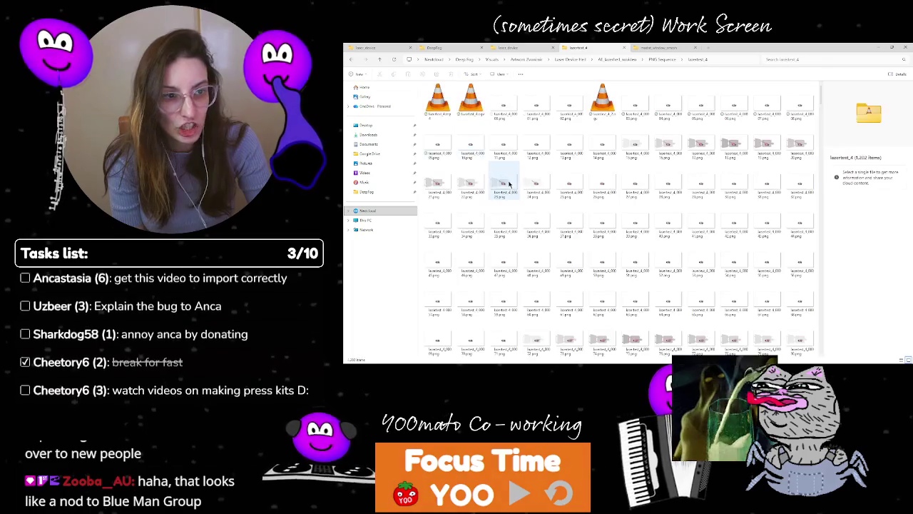
{"action": "double_click", "coordinate": [529, 221]}
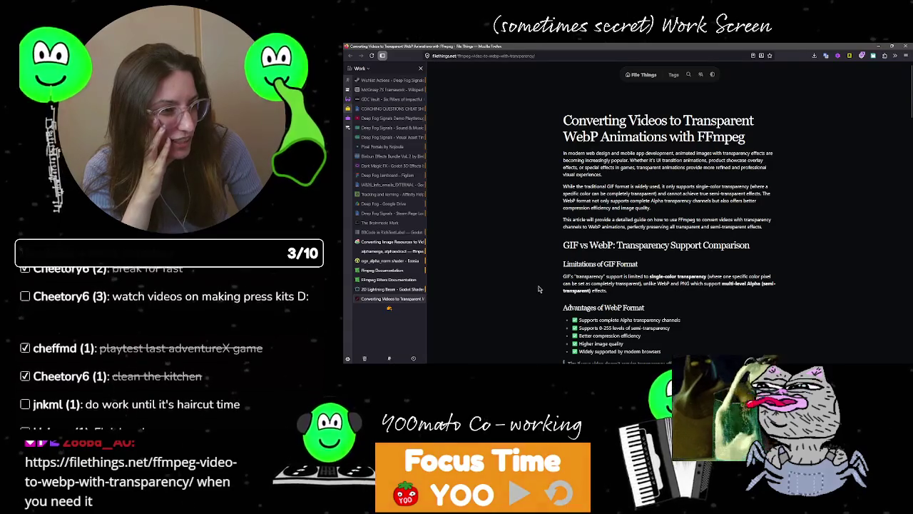
{"action": "scroll", "coordinate": [532, 278], "scroll_direction": "down", "scroll_amount": 5}
{"action": "scroll", "coordinate": [539, 289], "scroll_direction": "up", "scroll_amount": 3}
{"action": "scroll", "coordinate": [536, 288], "scroll_direction": "up", "scroll_amount": 3}
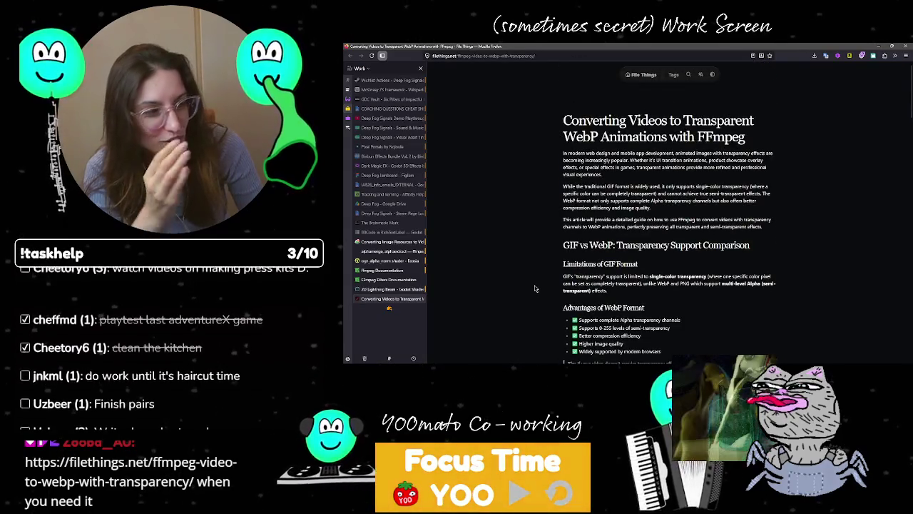